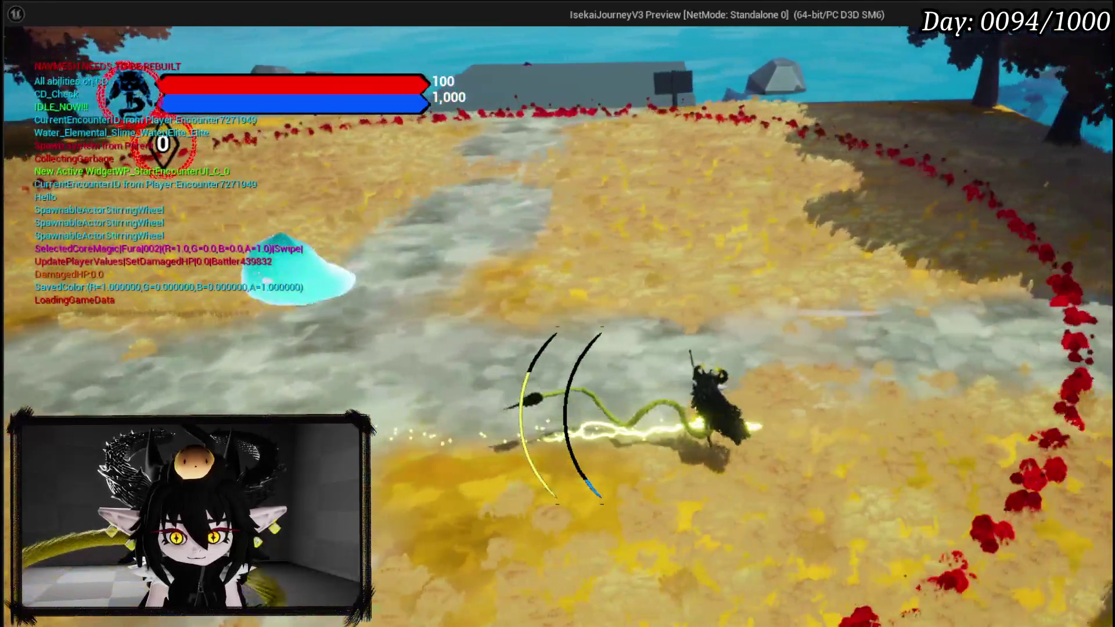
{"action": "left_click", "coordinate": [557, 314]}
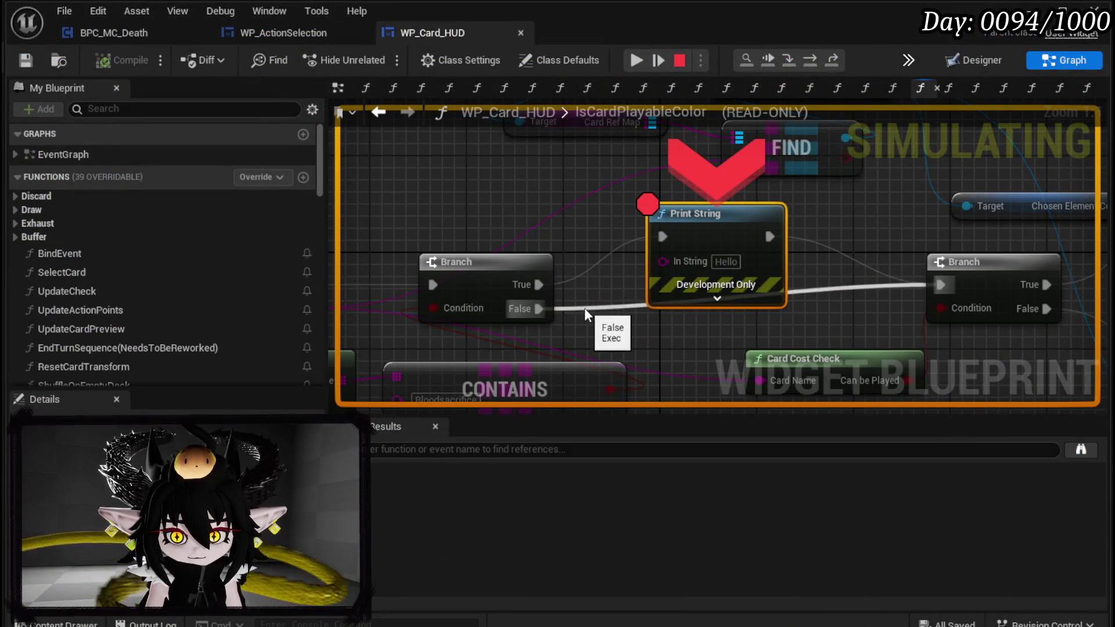
Resume the paused game and step execution past the Print String breakpoint.
{"action": "mouse_move", "coordinate": [660, 320]}
{"action": "left_mouse_down"}
{"action": "mouse_move", "coordinate": [836, 244]}
{"action": "mouse_move", "coordinate": [564, 301]}
{"action": "left_mouse_up"}
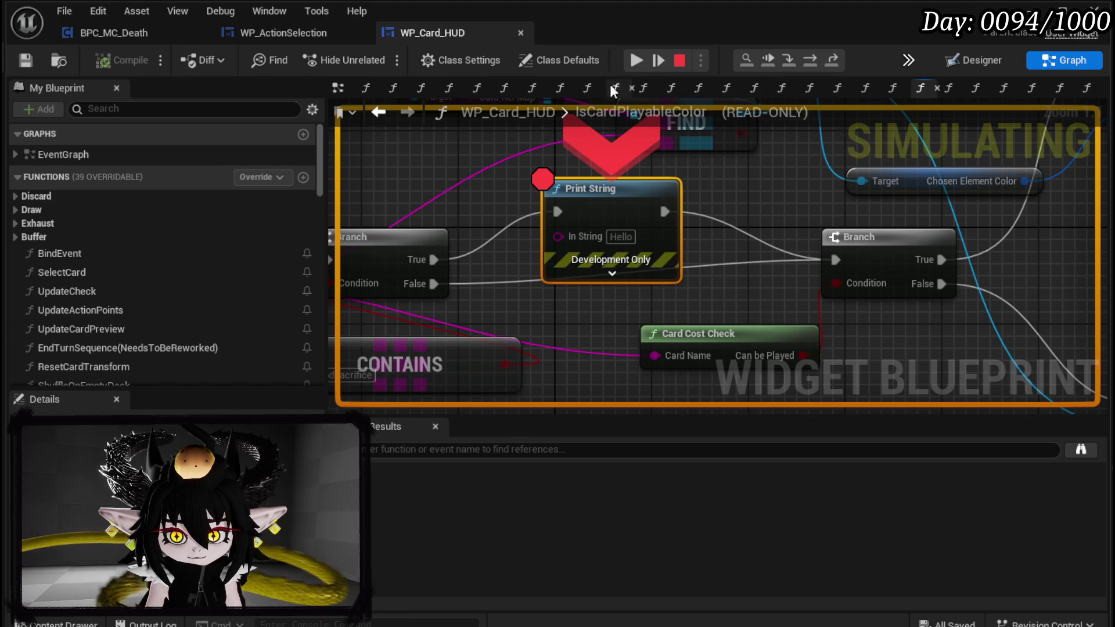
{"action": "left_click", "coordinate": [637, 60]}
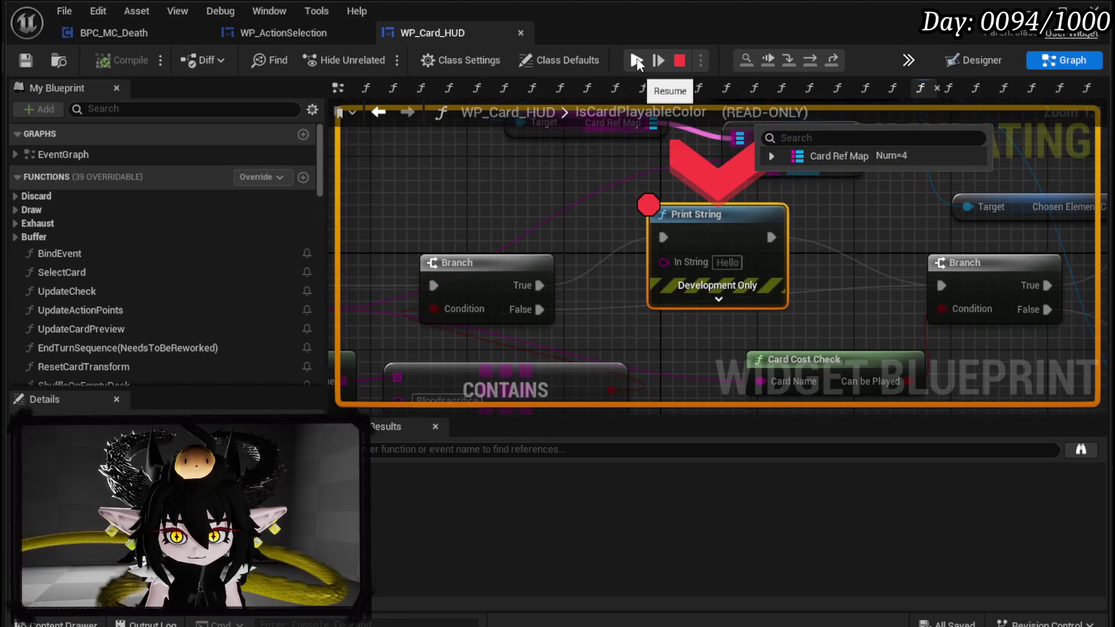
{"action": "left_click", "coordinate": [636, 60]}
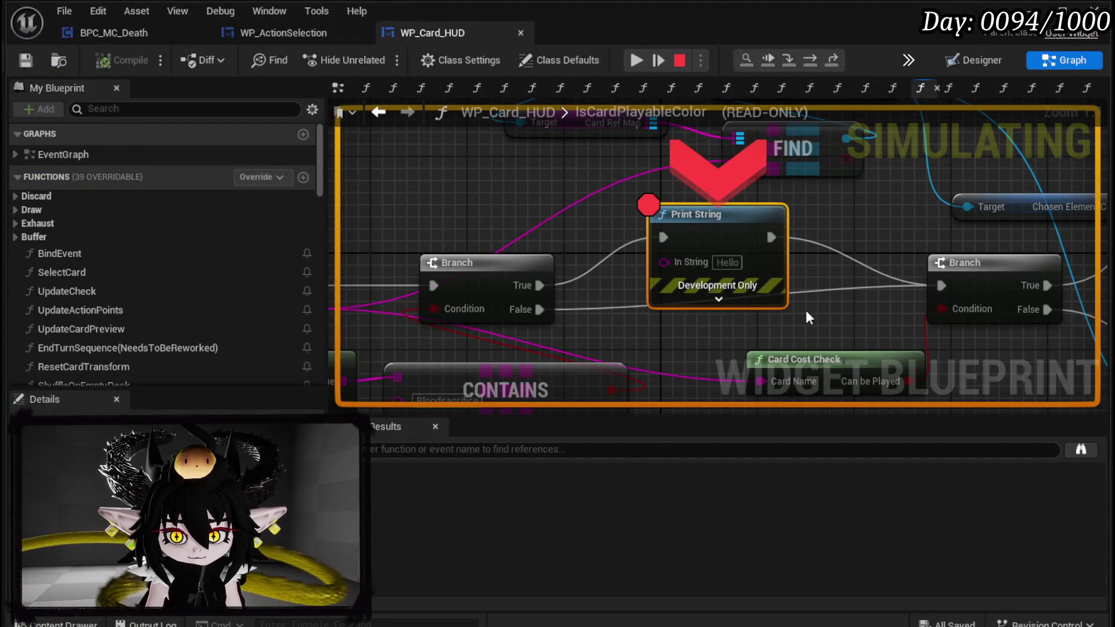
{"action": "left_click", "coordinate": [811, 61]}
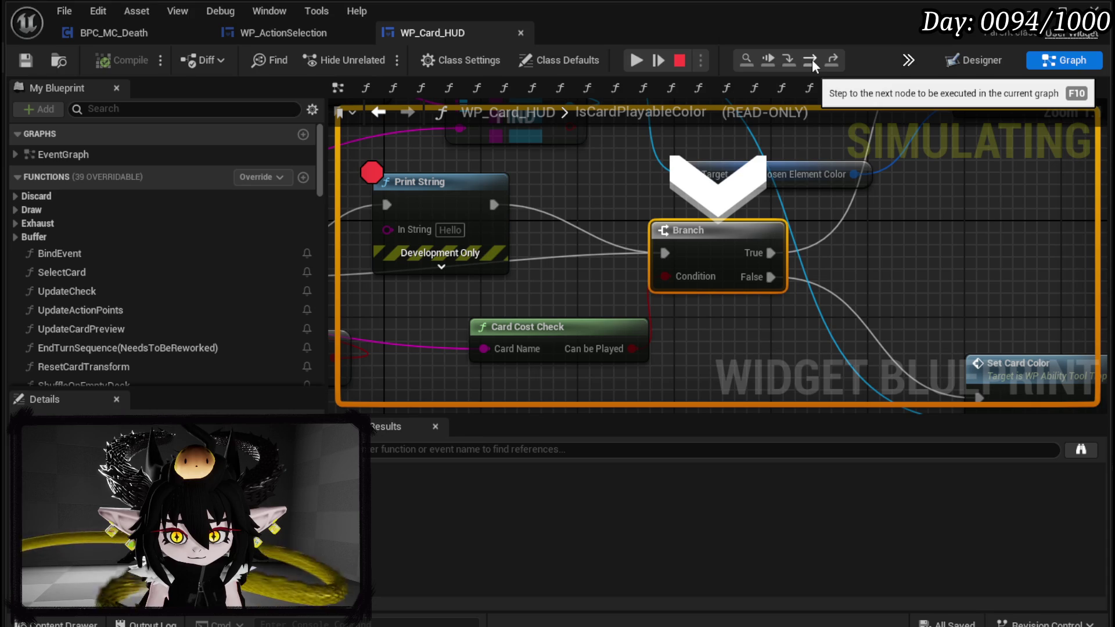
{"action": "mouse_move", "coordinate": [669, 278]}
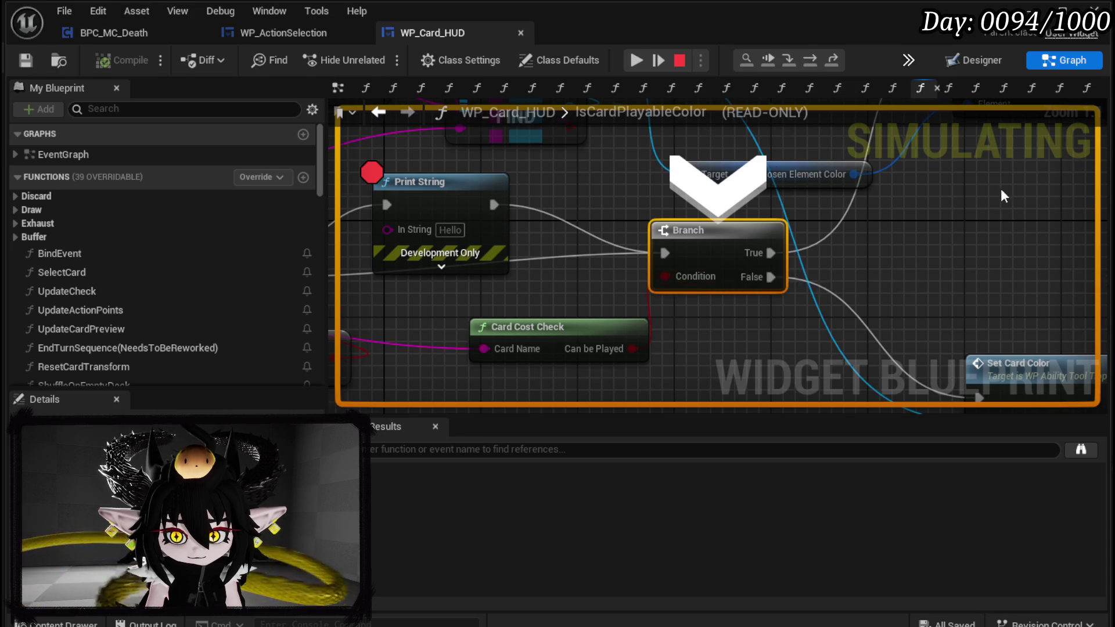
{"action": "scroll", "coordinate": [809, 336], "scroll_direction": "down", "scroll_amount": 2}
{"action": "mouse_move", "coordinate": [808, 336]}
{"action": "left_mouse_down"}
{"action": "mouse_move", "coordinate": [819, 301]}
{"action": "mouse_move", "coordinate": [958, 215]}
{"action": "left_mouse_up"}
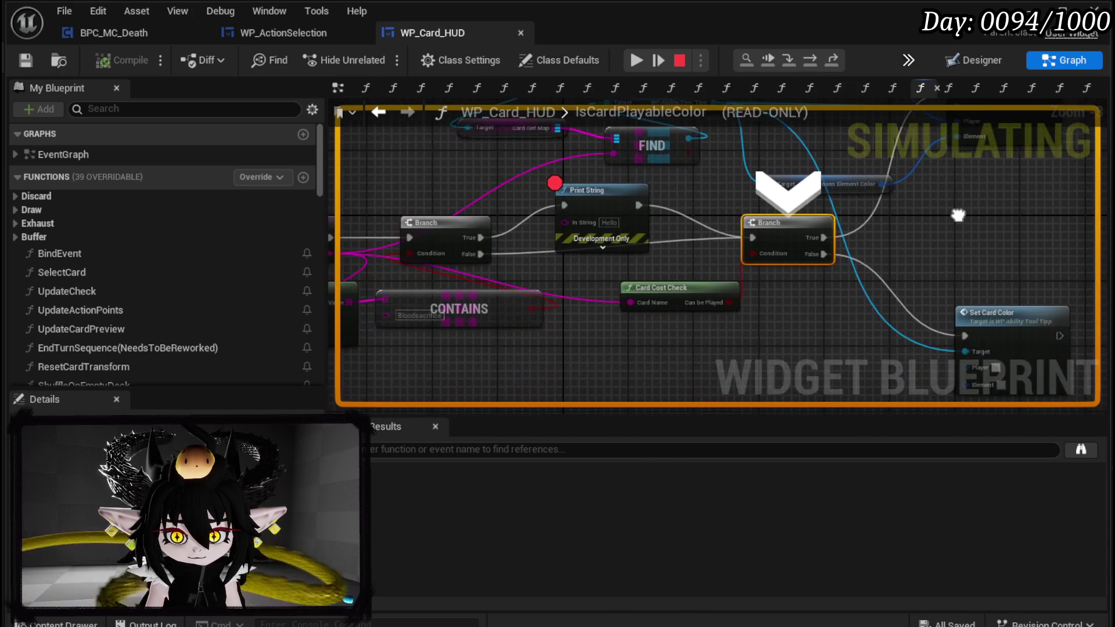
Open Card Cost Check, toggle a breakpoint on its Return Node, and stop play.
{"action": "double_click", "coordinate": [685, 289]}
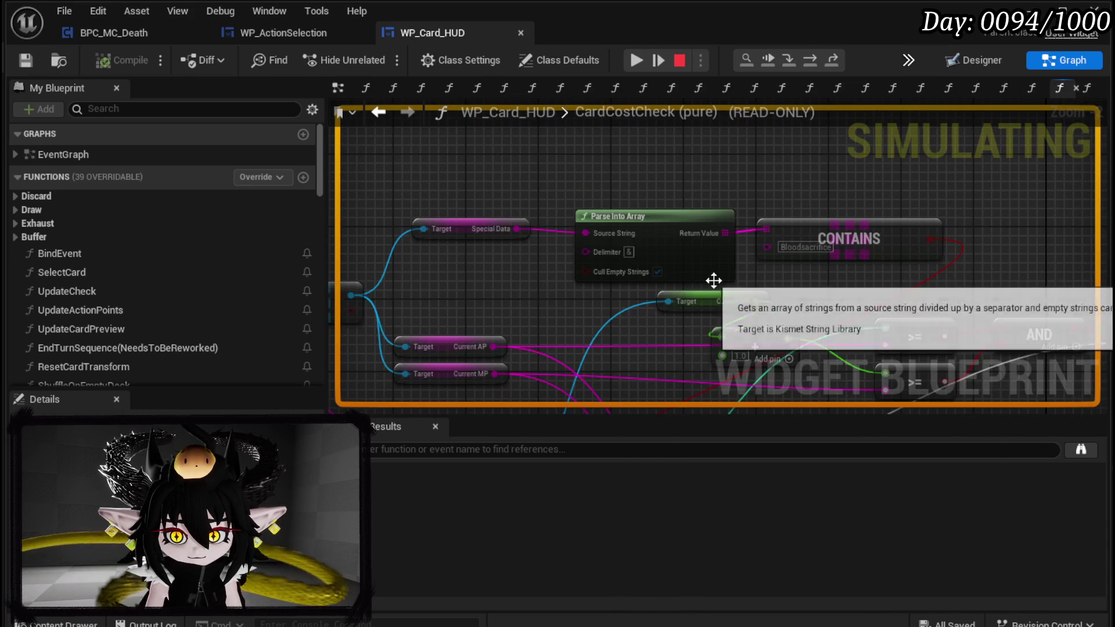
{"action": "mouse_move", "coordinate": [670, 278]}
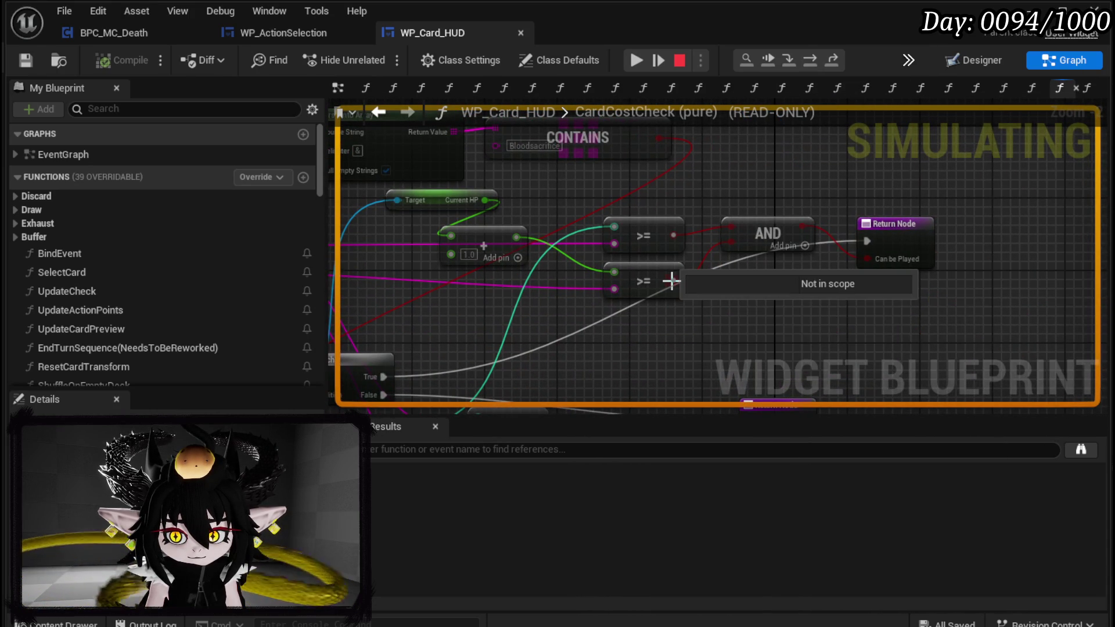
{"action": "mouse_move", "coordinate": [686, 316]}
{"action": "left_mouse_down"}
{"action": "mouse_move", "coordinate": [791, 231]}
{"action": "mouse_move", "coordinate": [947, 222]}
{"action": "mouse_move", "coordinate": [920, 378]}
{"action": "mouse_move", "coordinate": [593, 325]}
{"action": "left_mouse_up"}
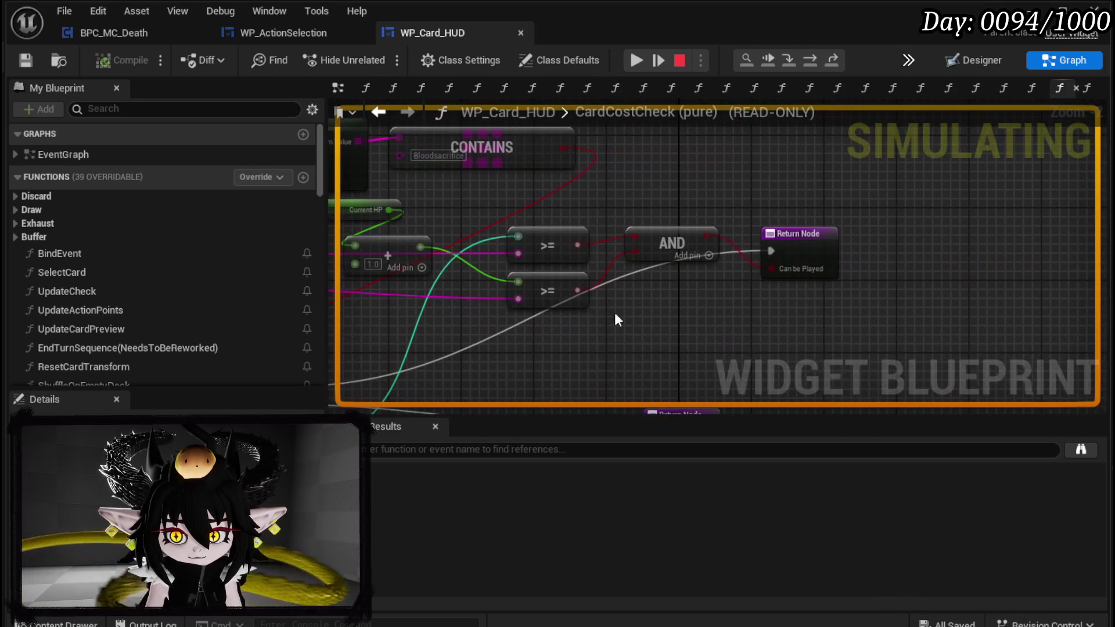
{"action": "right_click", "coordinate": [782, 242]}
{"action": "left_click", "coordinate": [834, 323]}
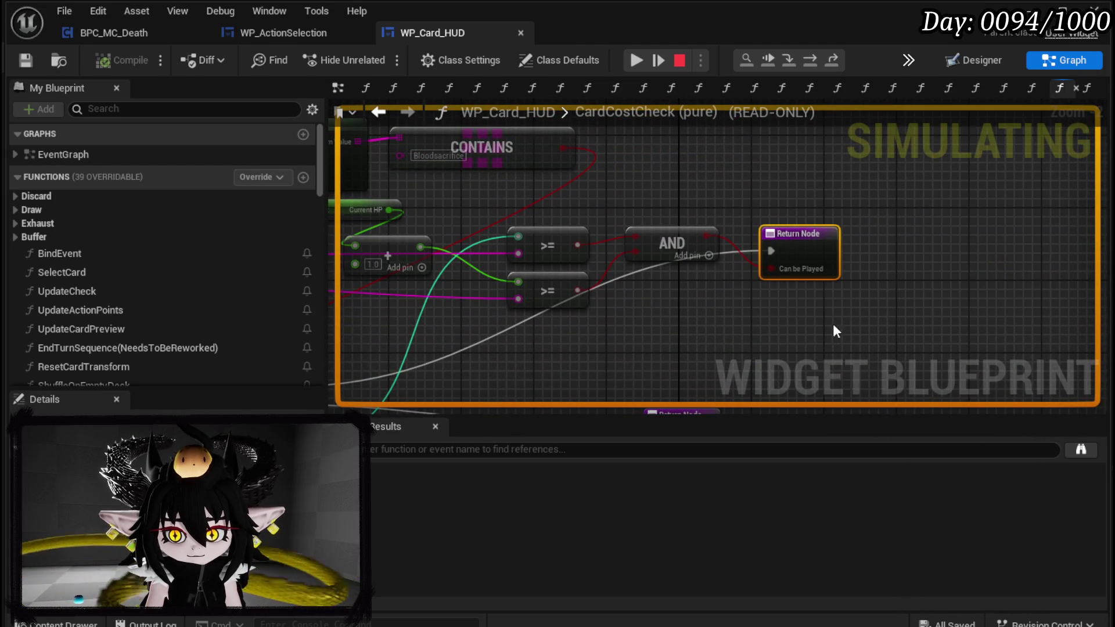
{"action": "left_click", "coordinate": [678, 60]}
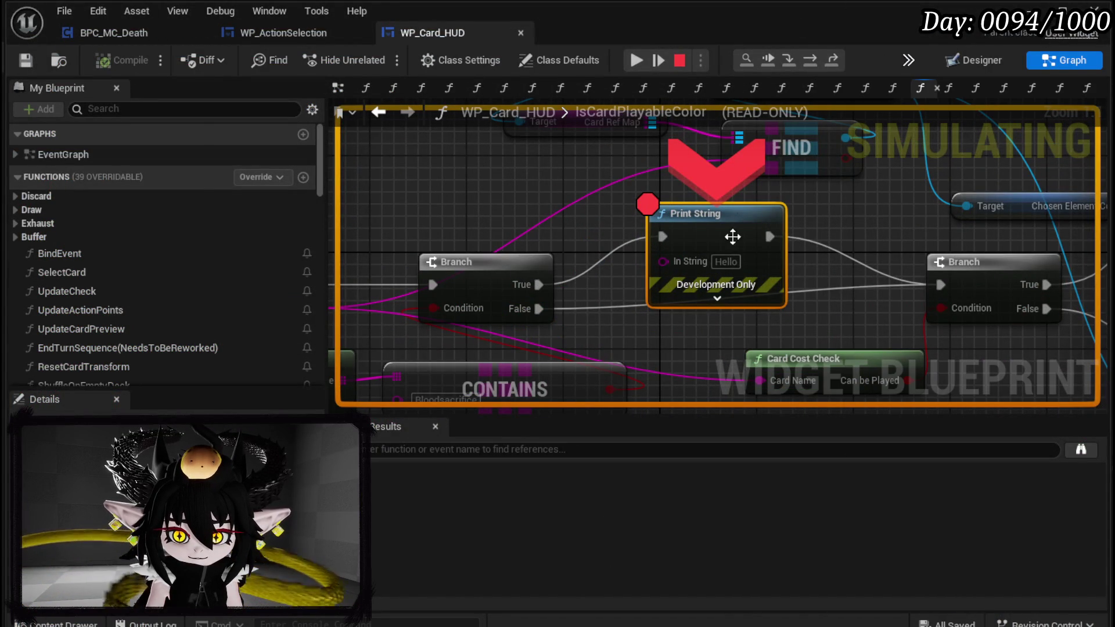
Remove the Print String breakpoint and resume until execution halts at the CardCostCheck Return Node.
{"action": "right_click", "coordinate": [729, 227]}
{"action": "left_click", "coordinate": [791, 347]}
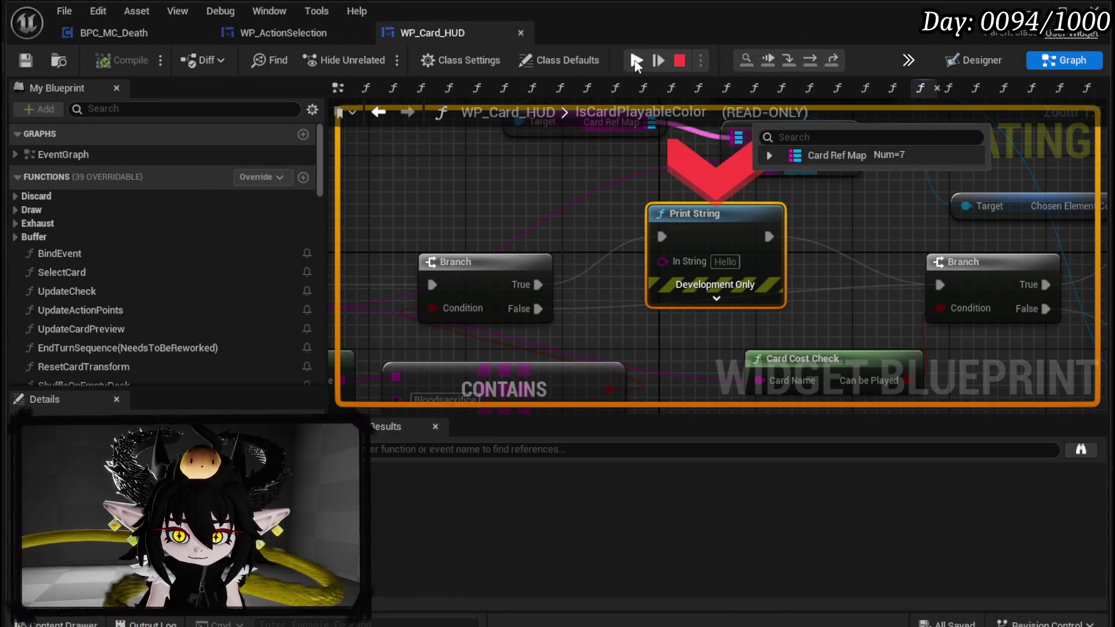
{"action": "left_click", "coordinate": [636, 60]}
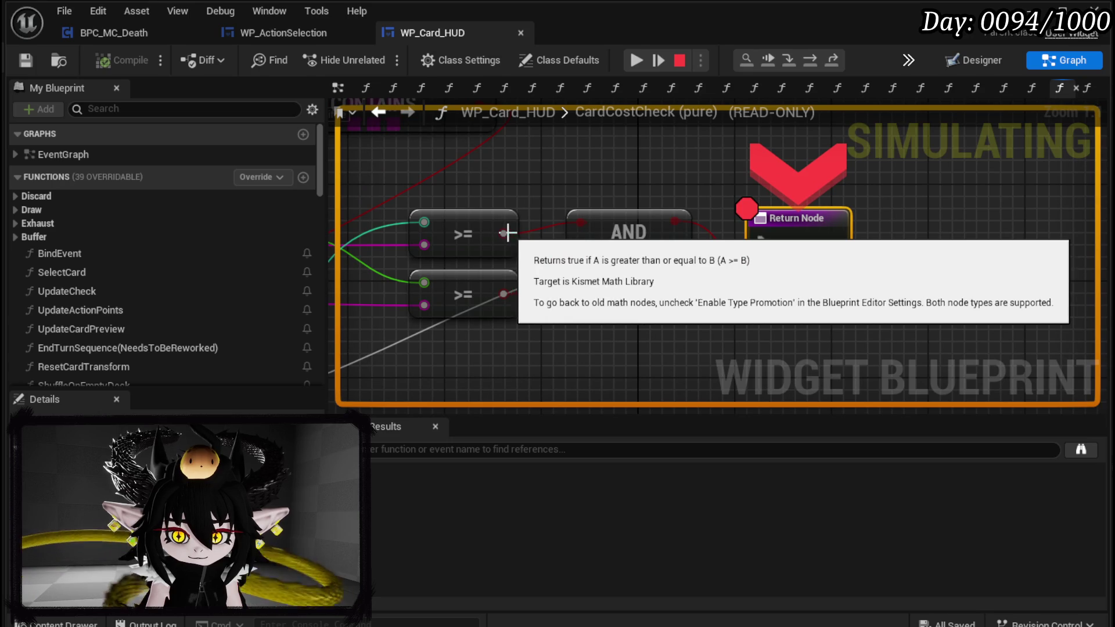
{"action": "mouse_move", "coordinate": [503, 292]}
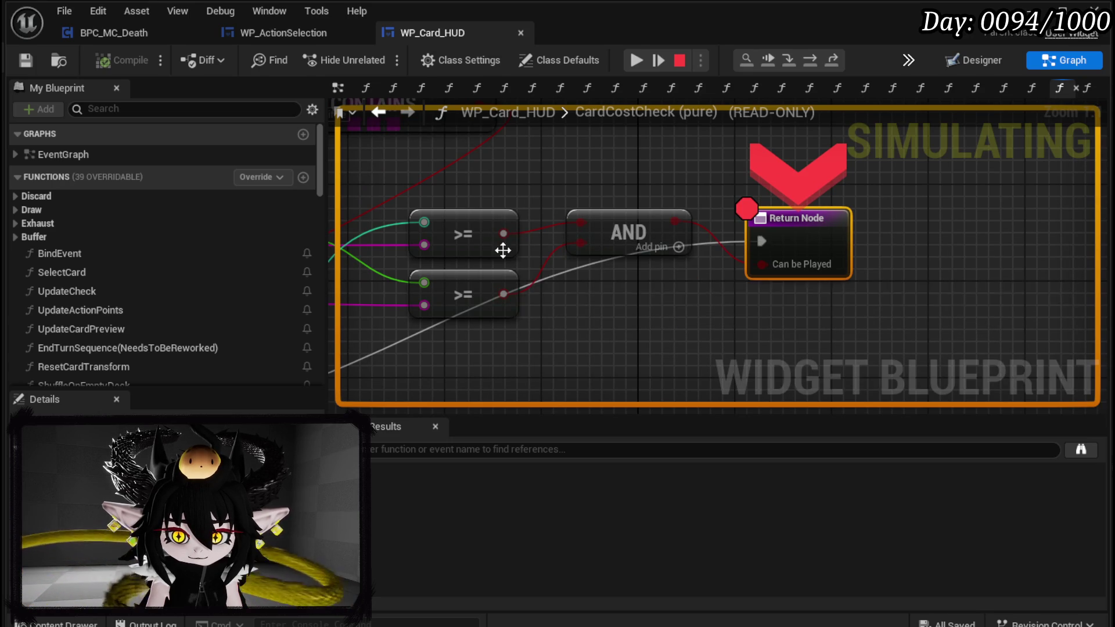
{"action": "left_click", "coordinate": [631, 68]}
{"action": "left_click", "coordinate": [631, 69]}
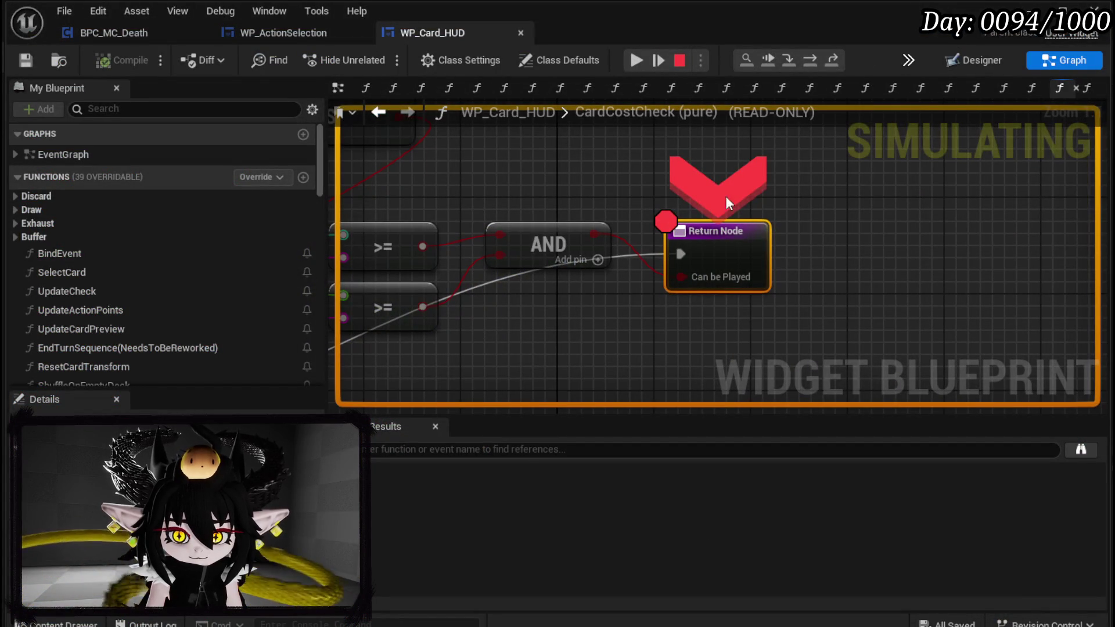
{"action": "left_click", "coordinate": [635, 62]}
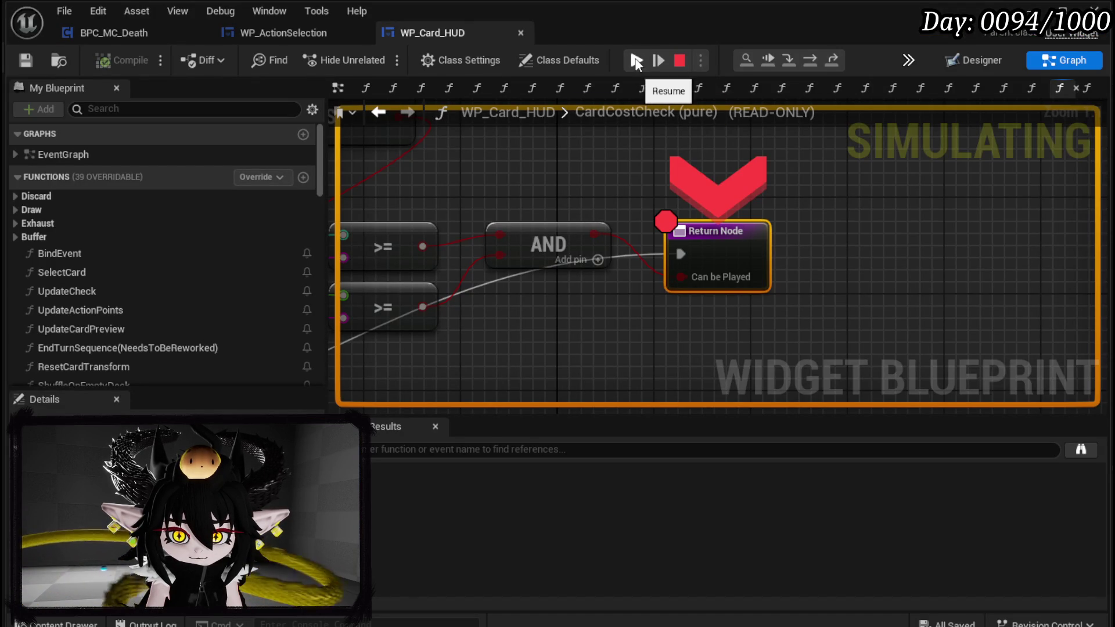
{"action": "left_click", "coordinate": [635, 63]}
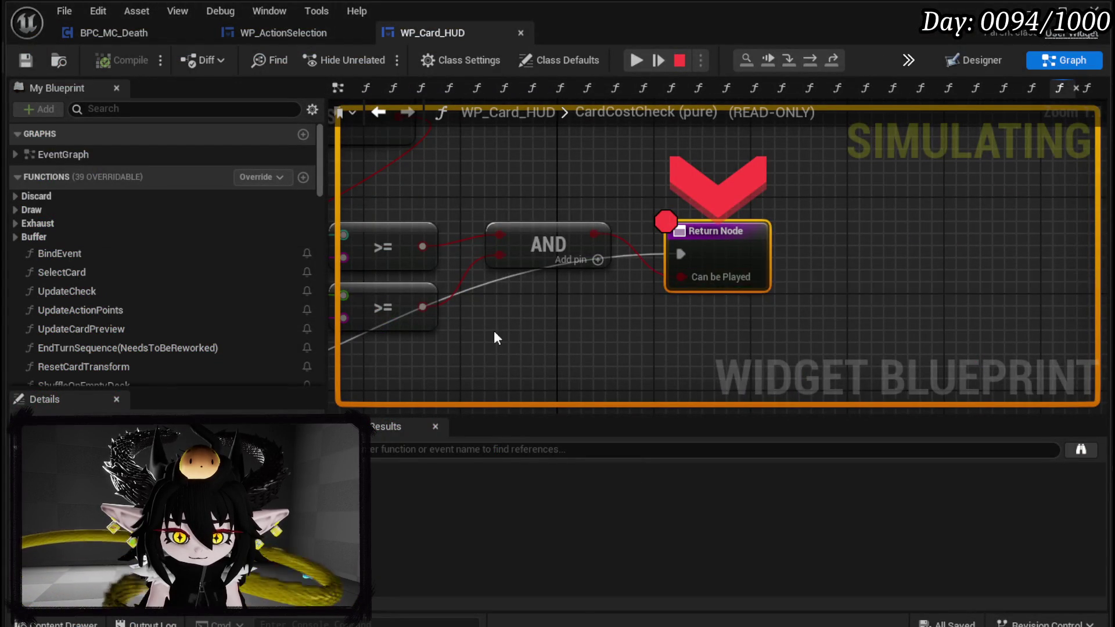
Inspect the >= comparison inputs: Current MP 50 and incremented HP sum 51.
{"action": "left_click_drag", "start_coordinate": [493, 330], "coordinate": [811, 313]}
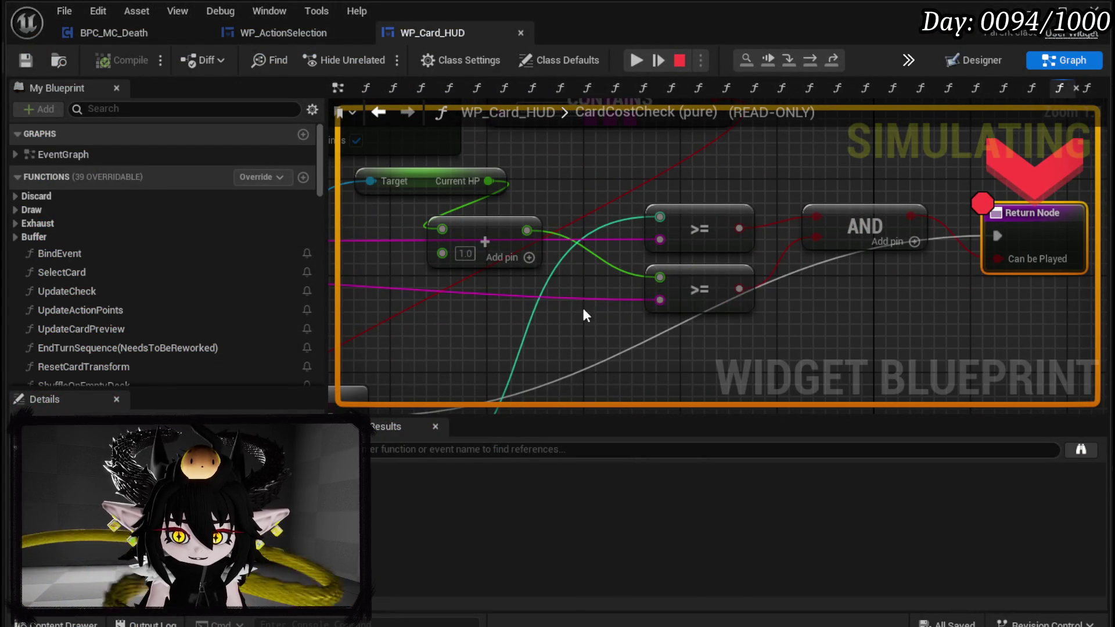
{"action": "left_click_drag", "start_coordinate": [584, 308], "coordinate": [613, 322]}
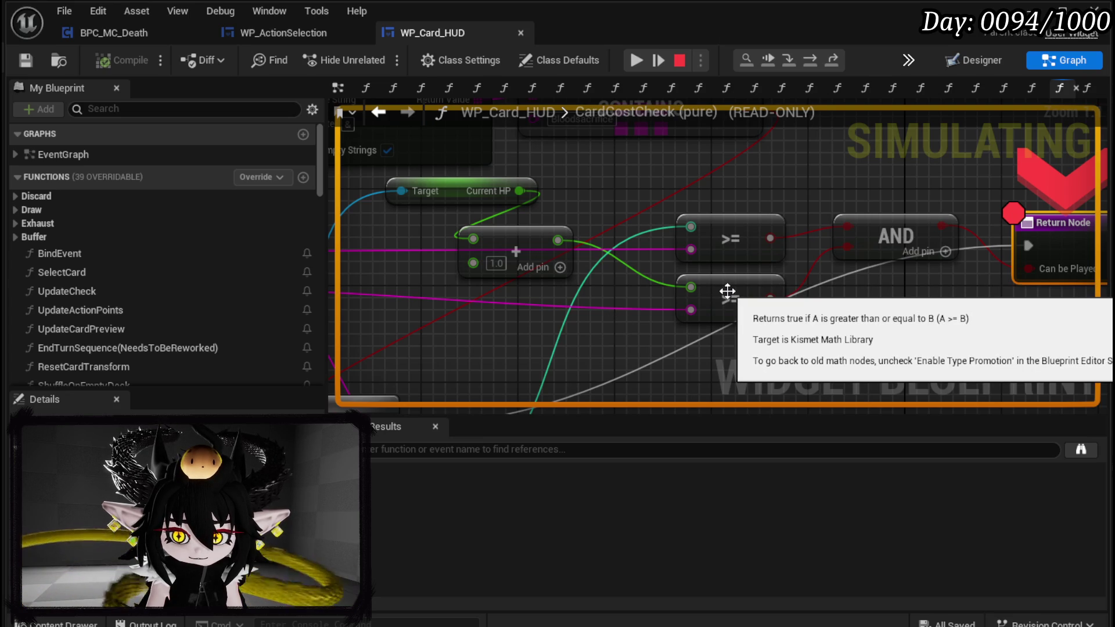
{"action": "mouse_move", "coordinate": [687, 286]}
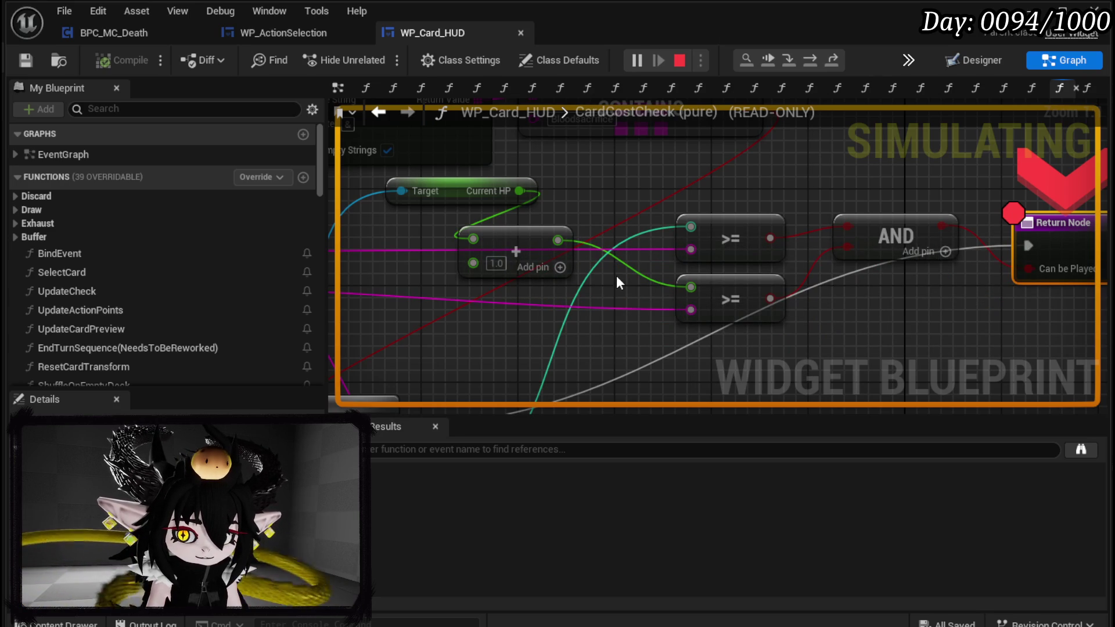
Wire a Subtract node from Current HP into the >= comparisons, then save the blueprint.
{"action": "key", "text": "Escape"}
{"action": "mouse_move", "coordinate": [476, 218]}
{"action": "left_mouse_down"}
{"action": "mouse_move", "coordinate": [551, 220]}
{"action": "mouse_move", "coordinate": [547, 239]}
{"action": "left_mouse_up"}
{"action": "type", "text": "-"}
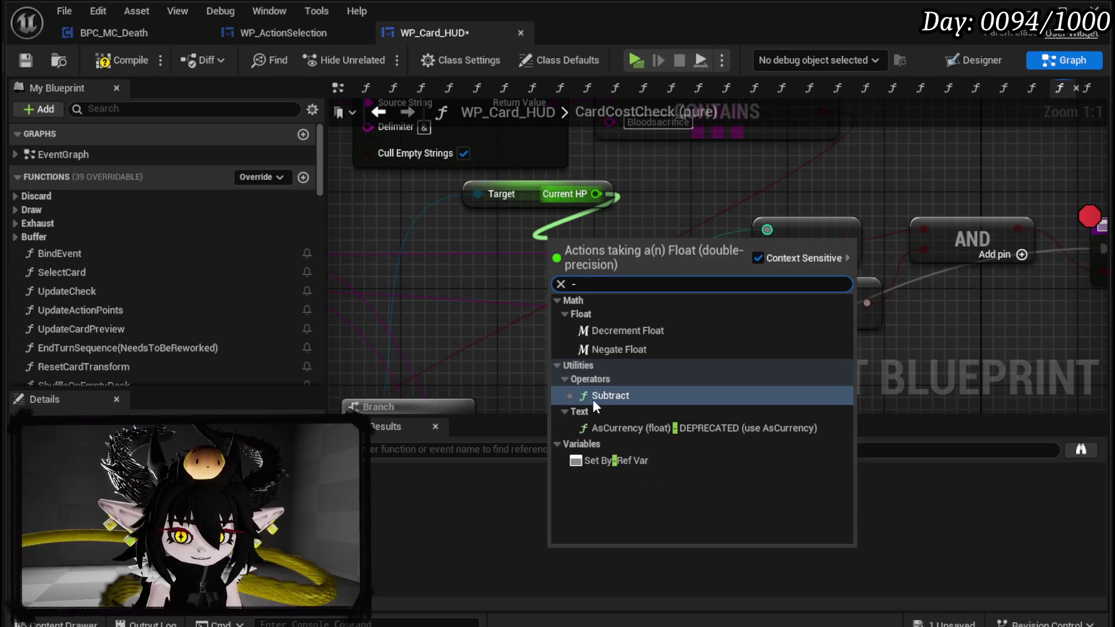
{"action": "left_click", "coordinate": [590, 395]}
{"action": "left_click_drag", "start_coordinate": [642, 246], "coordinate": [758, 294]}
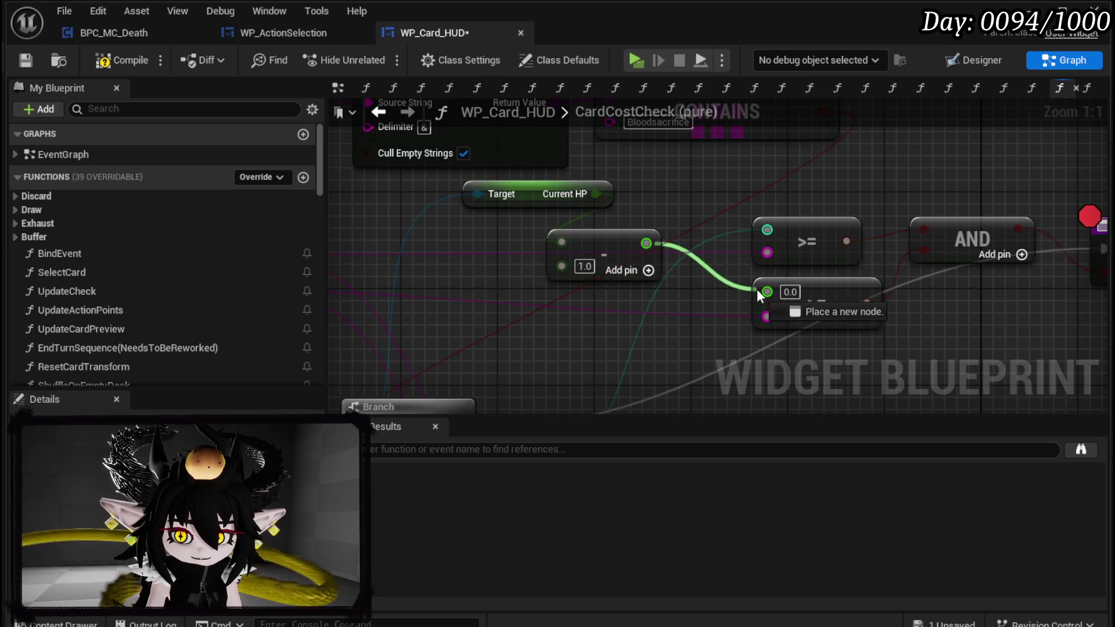
{"action": "left_click_drag", "start_coordinate": [623, 249], "coordinate": [645, 260]}
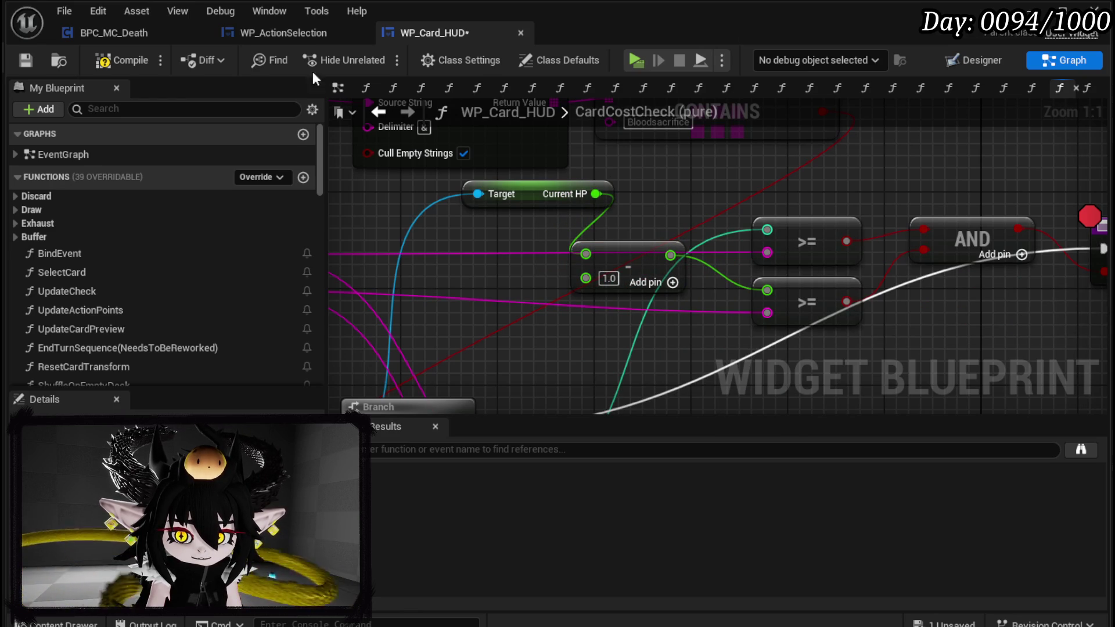
{"action": "left_click", "coordinate": [26, 58]}
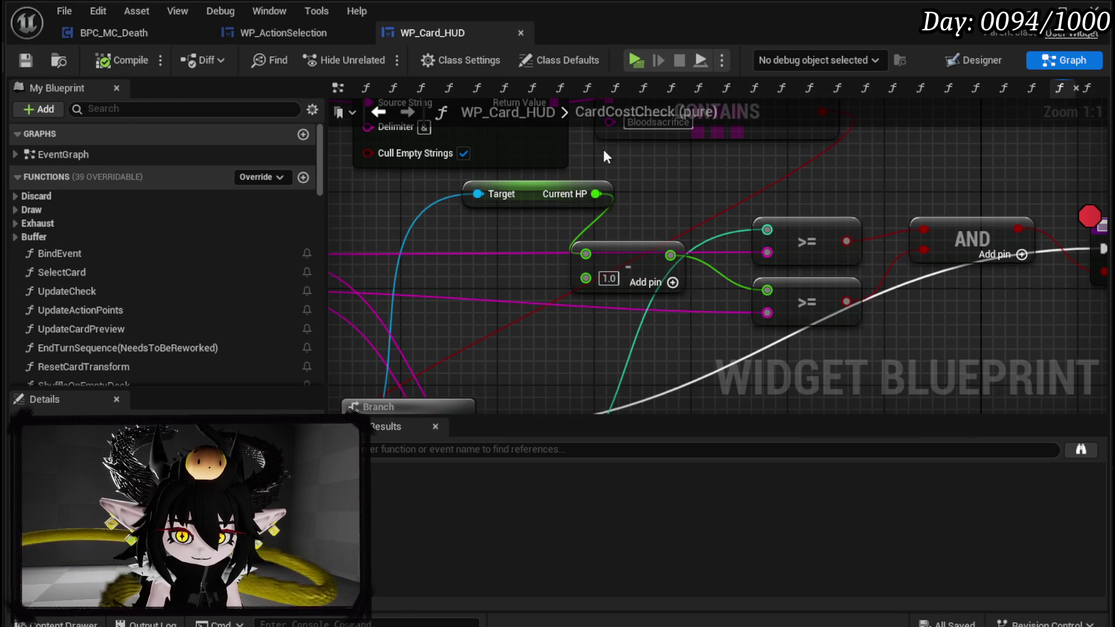
{"action": "mouse_move", "coordinate": [774, 176]}
{"action": "left_mouse_down"}
{"action": "mouse_move", "coordinate": [511, 176]}
{"action": "mouse_move", "coordinate": [782, 191]}
{"action": "left_mouse_up"}
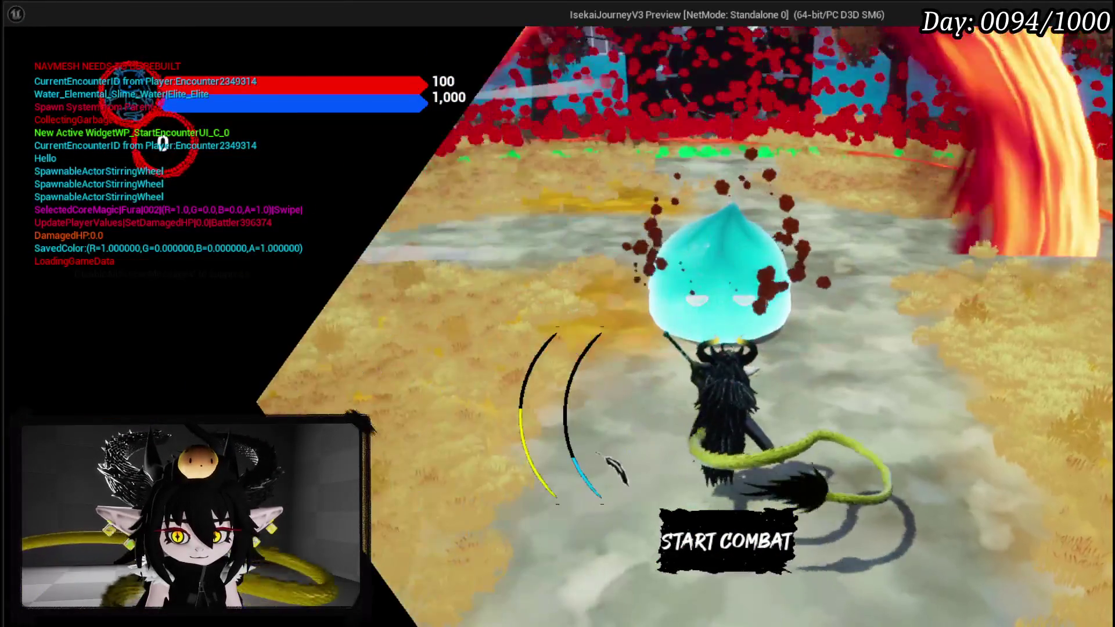
Run the character across the field toward the cyan slime.
{"action": "key", "text": "w"}
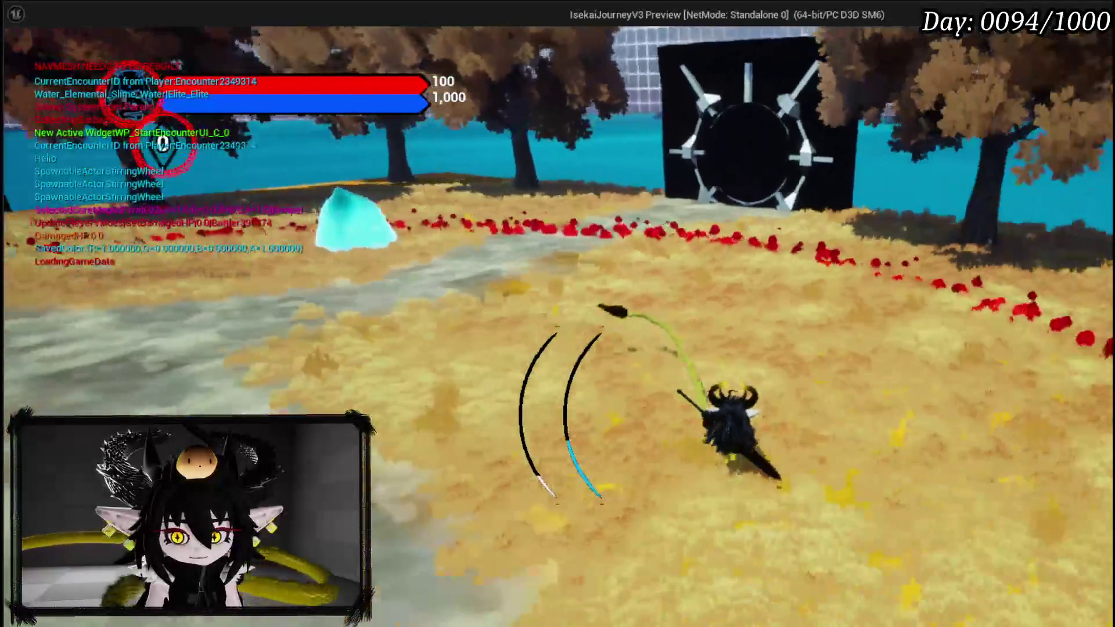
{"action": "key", "text": "w"}
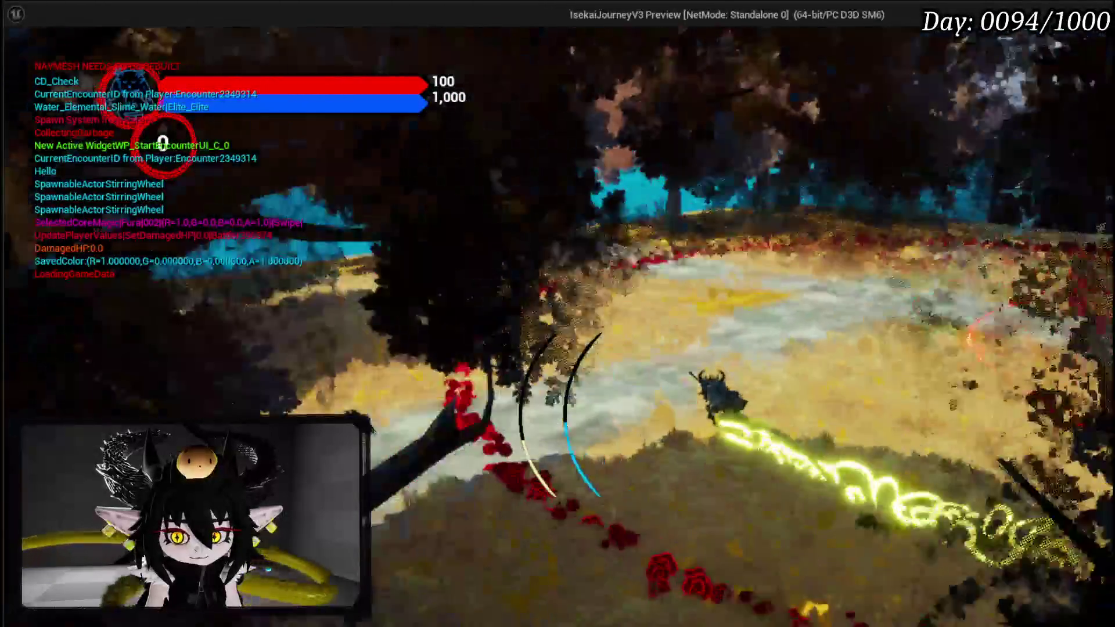
{"action": "key", "text": "w"}
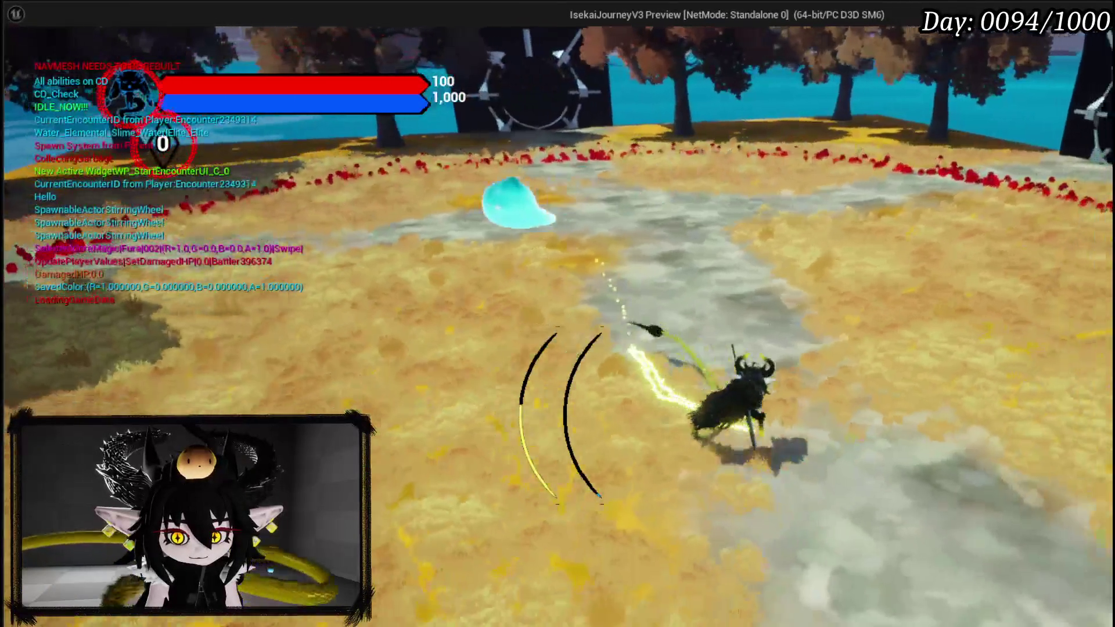
{"action": "key", "text": "w"}
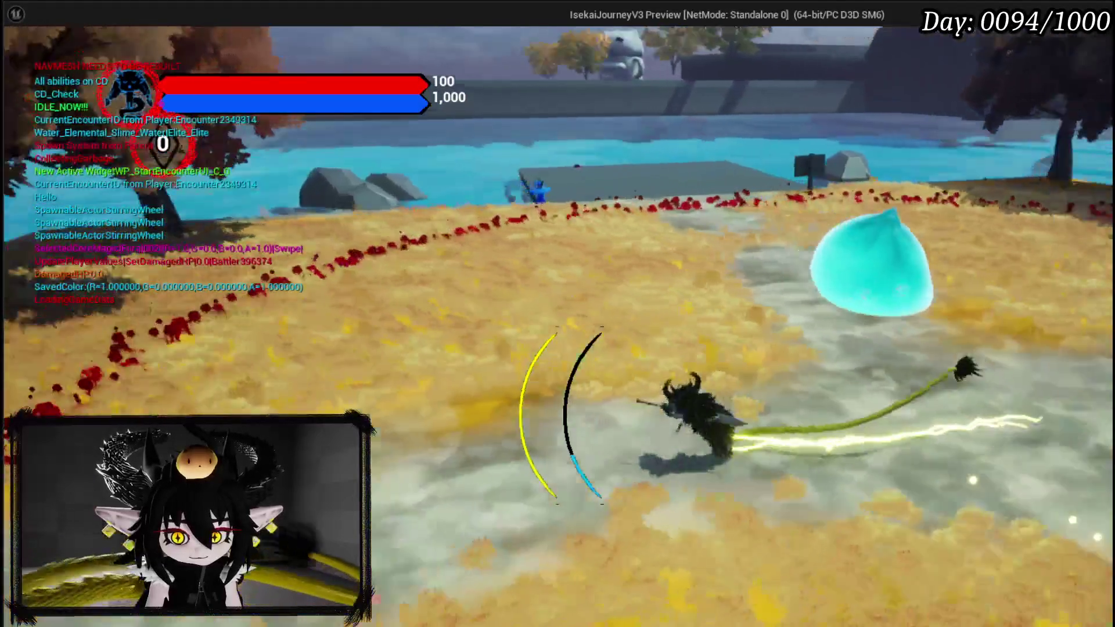
{"action": "key", "text": "alt+Tab"}
Resume the game repeatedly past the Return Node breakpoint.
{"action": "mouse_move", "coordinate": [572, 263]}
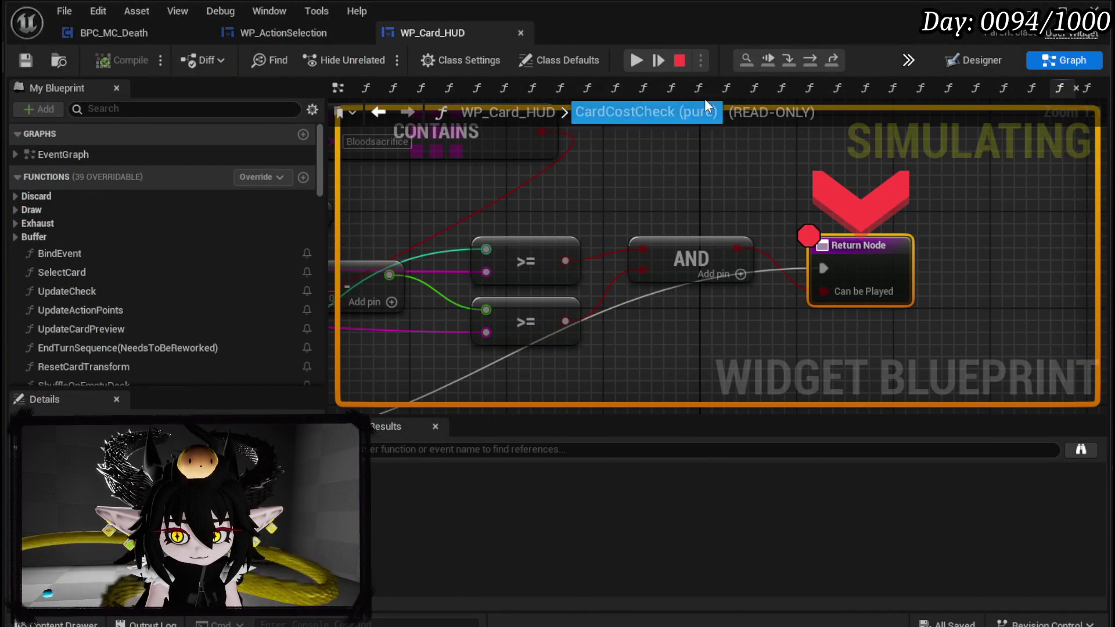
{"action": "left_click", "coordinate": [645, 57]}
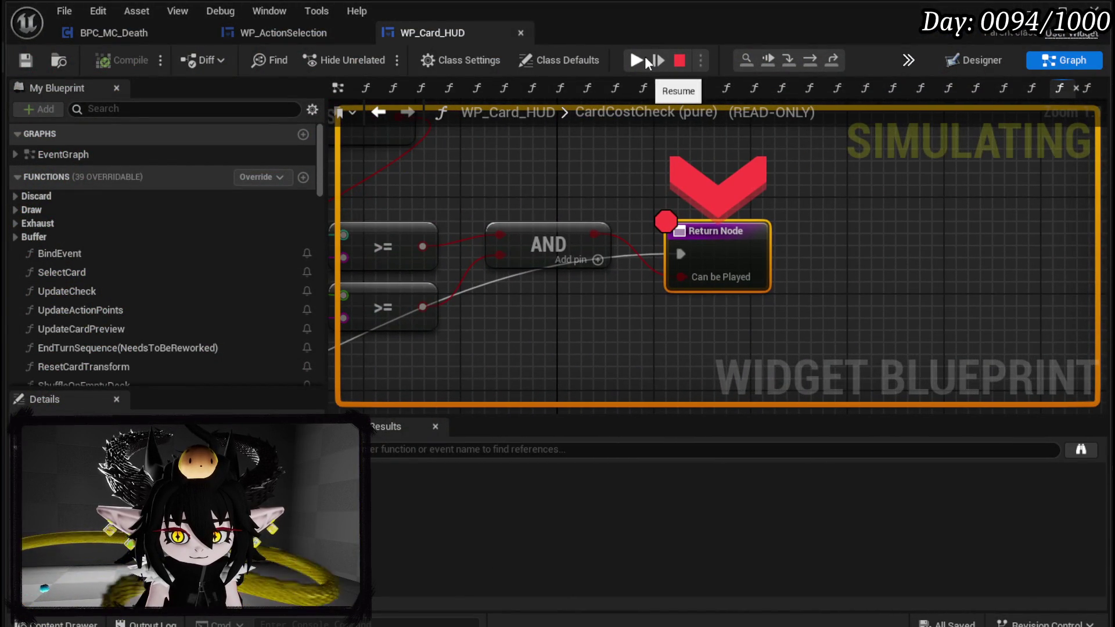
{"action": "left_click", "coordinate": [645, 57]}
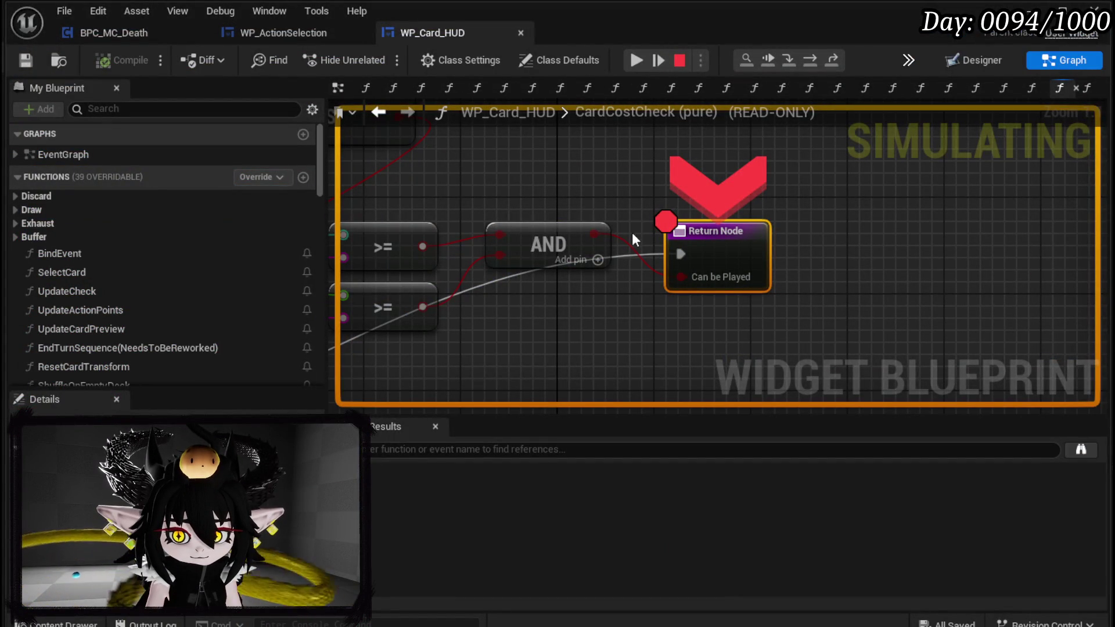
{"action": "double_click", "coordinate": [647, 112]}
{"action": "left_click", "coordinate": [634, 60]}
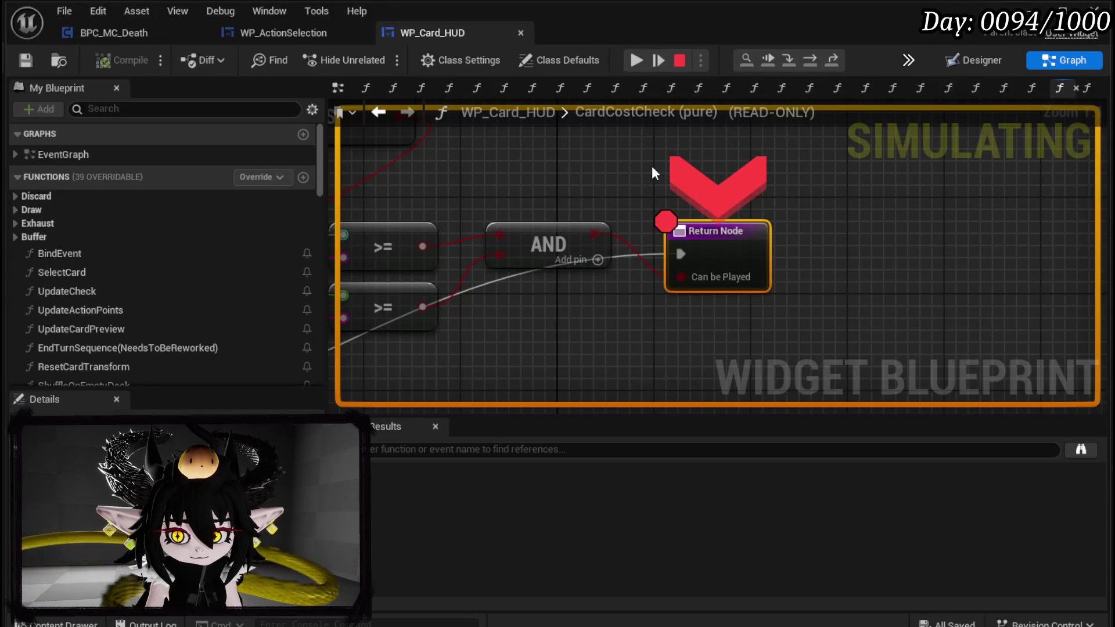
{"action": "left_click", "coordinate": [635, 65]}
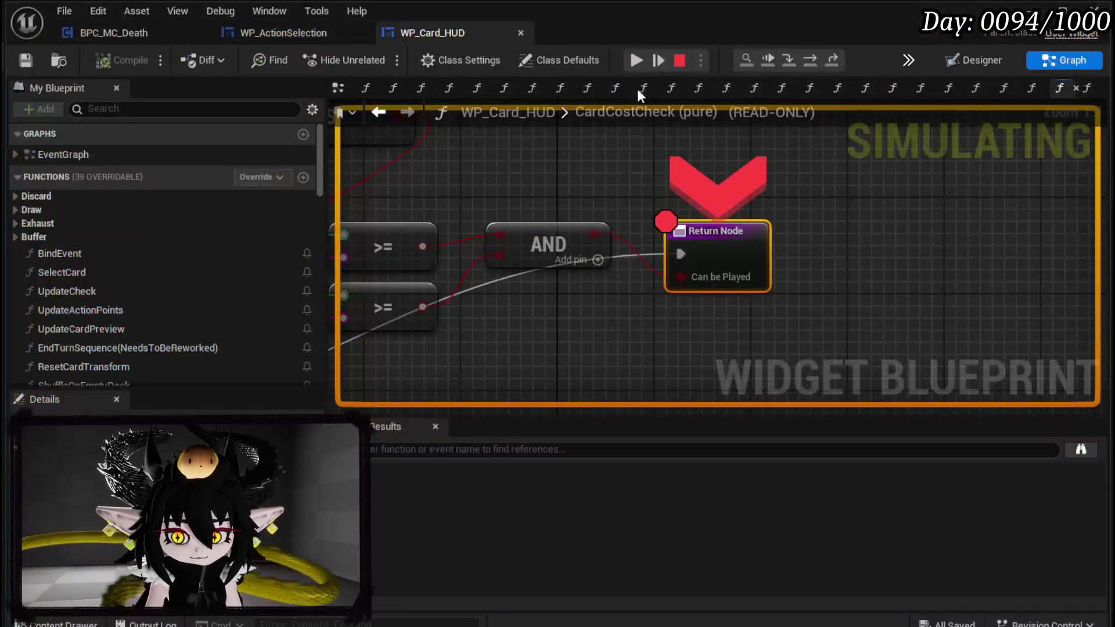
{"action": "left_click", "coordinate": [642, 66]}
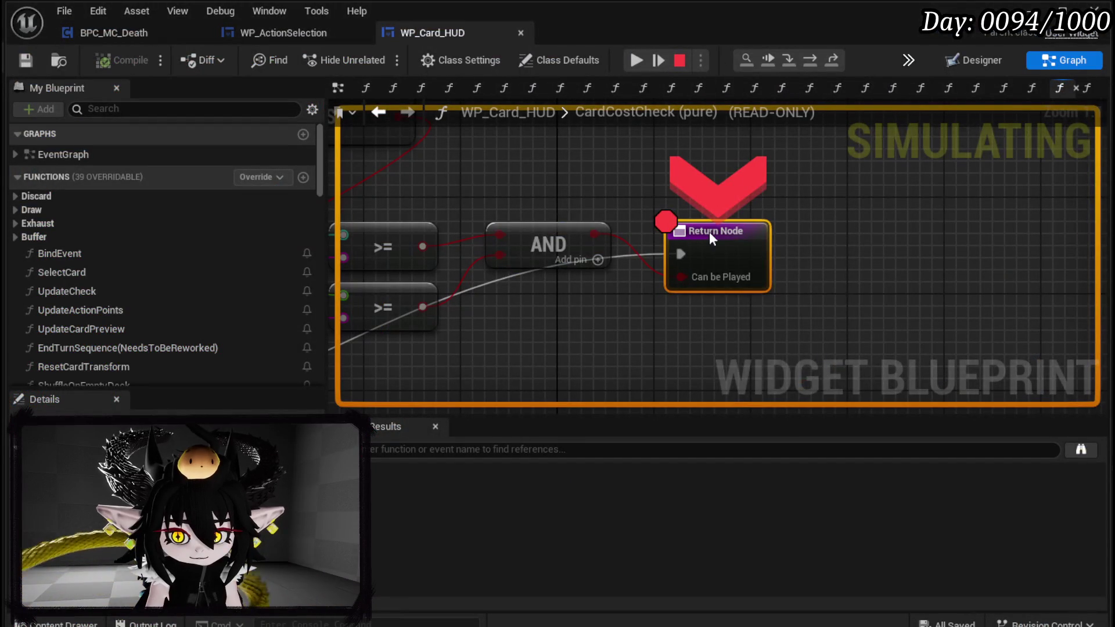
Remove the Return Node breakpoint, resume play, and end the session with Esc.
{"action": "right_click", "coordinate": [708, 232]}
{"action": "left_click", "coordinate": [772, 315]}
{"action": "left_click", "coordinate": [630, 59]}
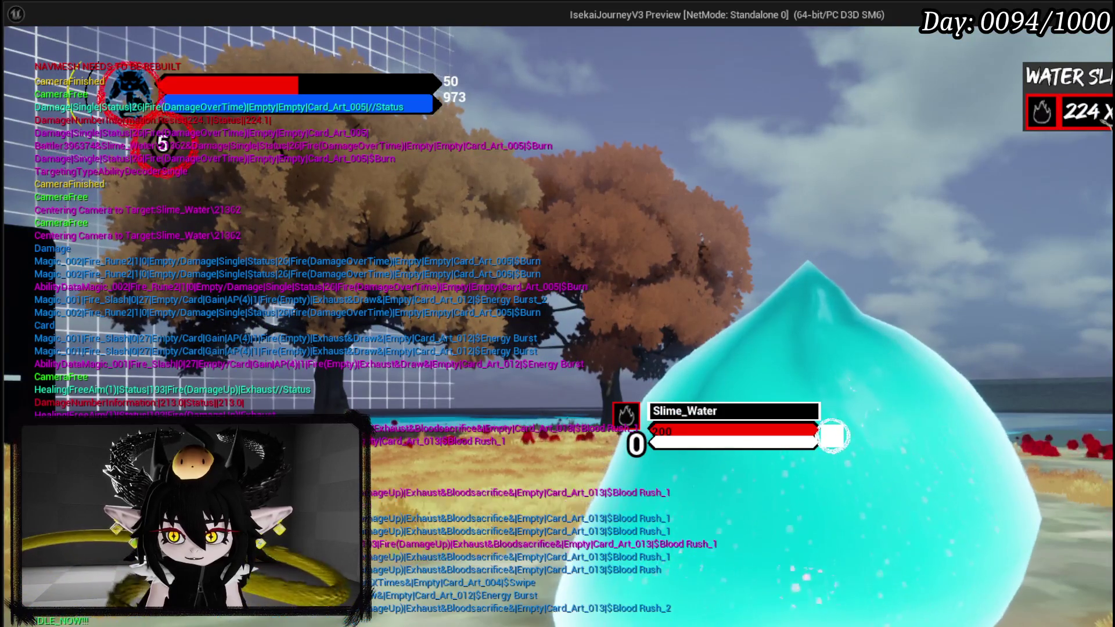
{"action": "key", "text": "Escape"}
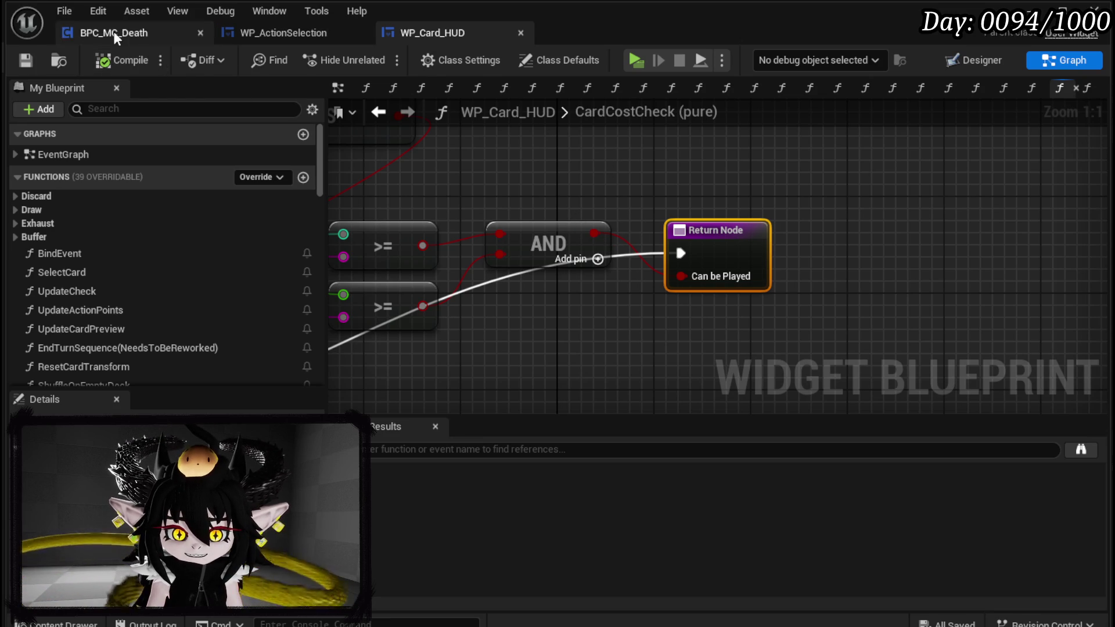
Close the BPC_MC_Death blueprint and save the level.
{"action": "scroll", "coordinate": [545, 159], "scroll_direction": "down", "scroll_amount": 3}
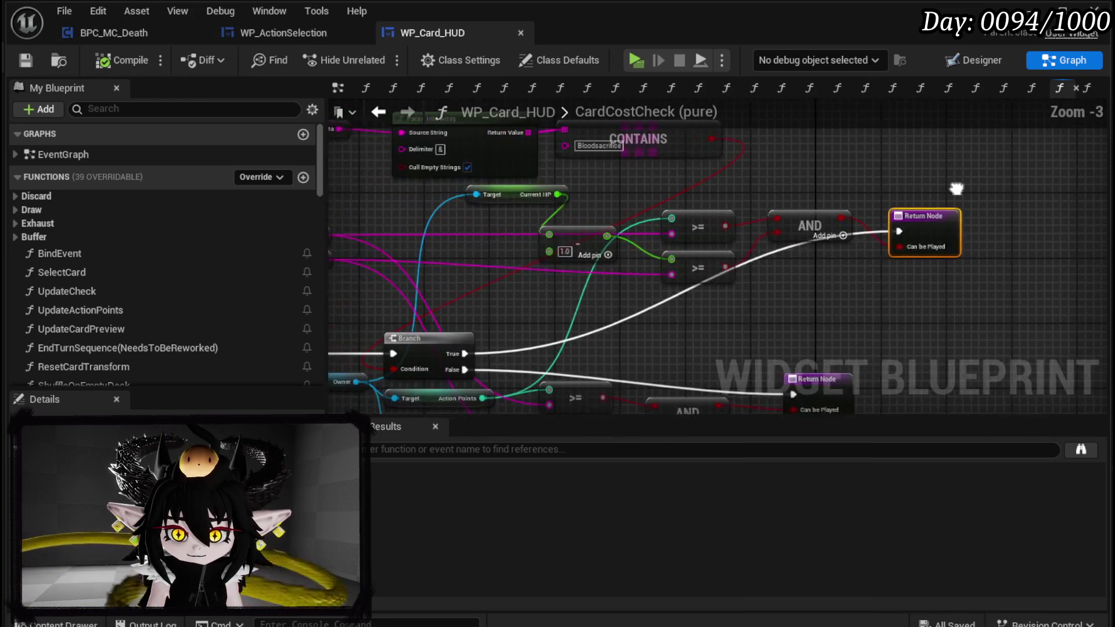
{"action": "left_click", "coordinate": [201, 33]}
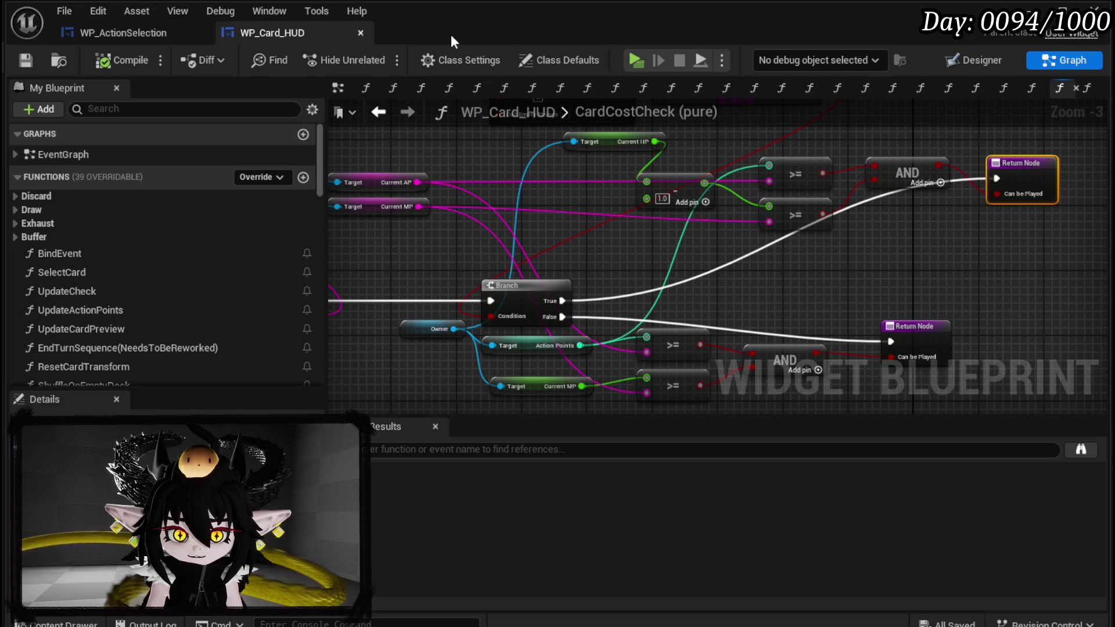
{"action": "left_click", "coordinate": [201, 33]}
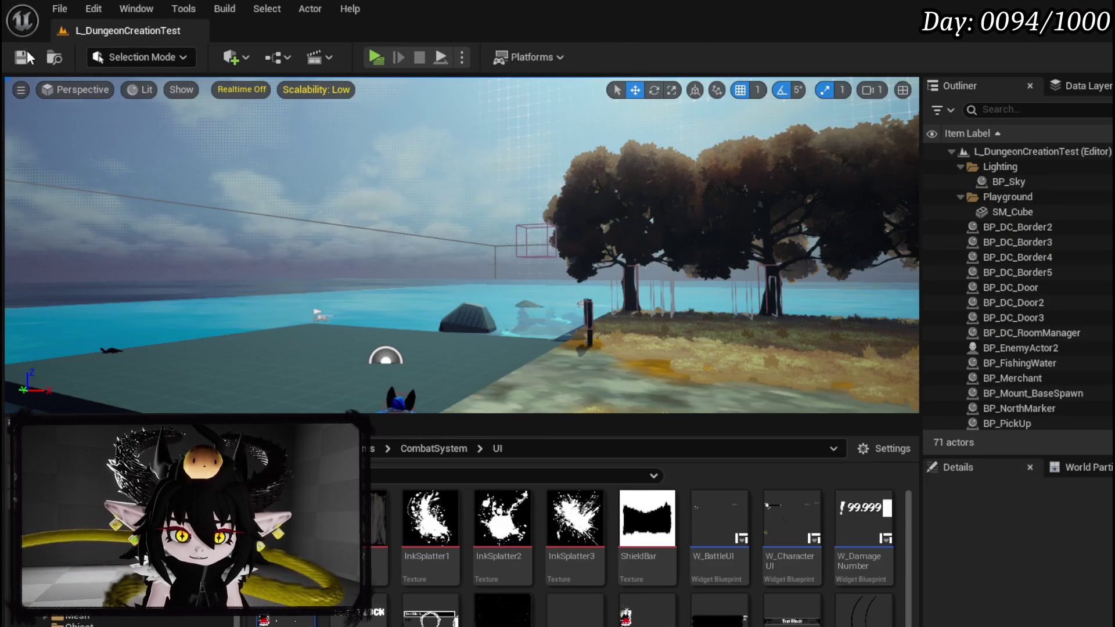
{"action": "left_click", "coordinate": [21, 56]}
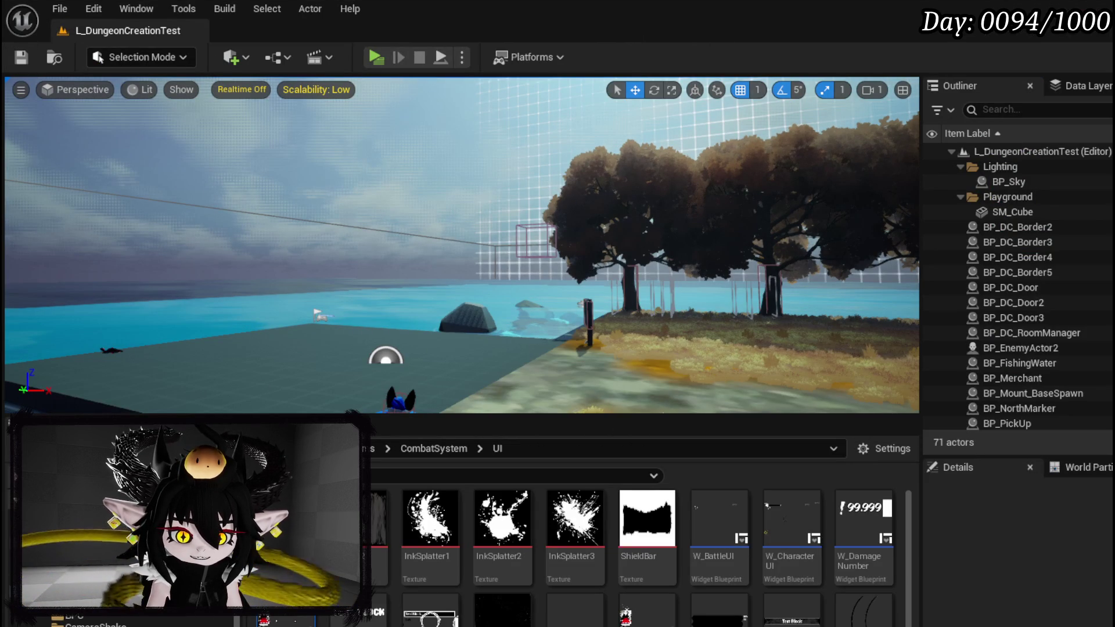
Open BPC_MC_Classes from the BPC folder and pan to the ability data network.
{"action": "left_click", "coordinate": [64, 554]}
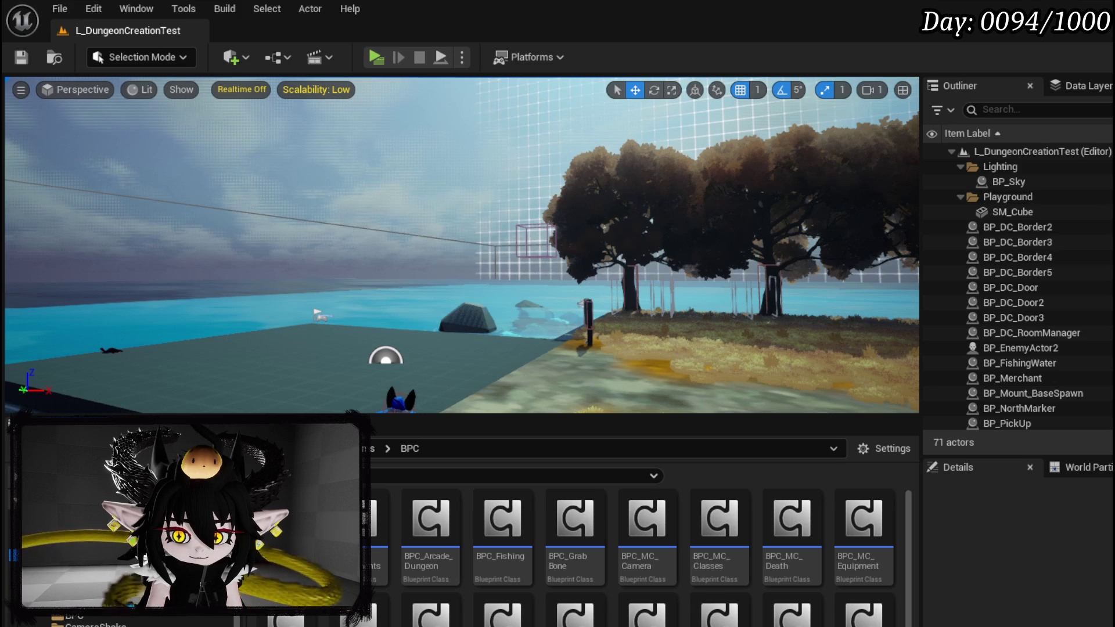
{"action": "double_click", "coordinate": [719, 519]}
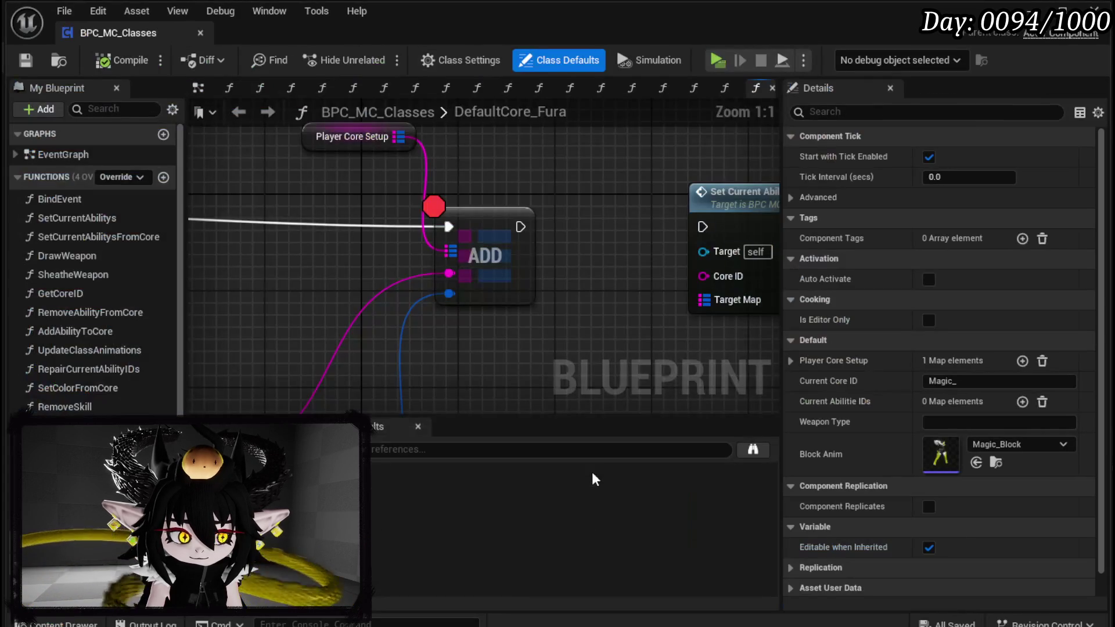
{"action": "scroll", "coordinate": [537, 334], "scroll_direction": "down", "scroll_amount": 4}
{"action": "mouse_move", "coordinate": [537, 333]}
{"action": "left_mouse_down"}
{"action": "mouse_move", "coordinate": [688, 225]}
{"action": "mouse_move", "coordinate": [697, 265]}
{"action": "left_mouse_up"}
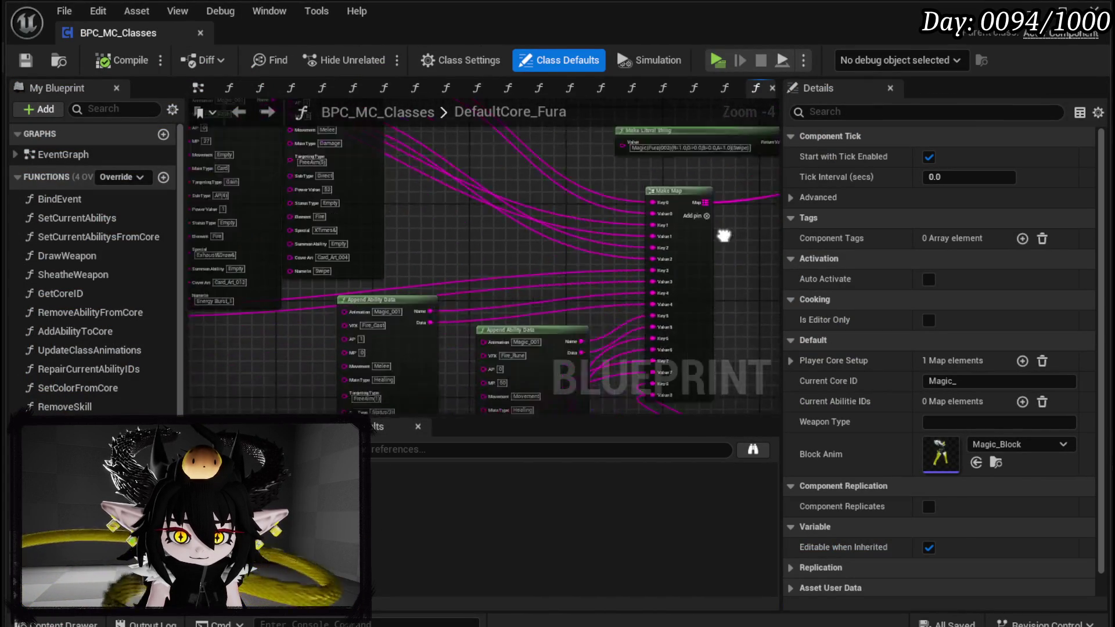
{"action": "scroll", "coordinate": [542, 241], "scroll_direction": "up", "scroll_amount": 4}
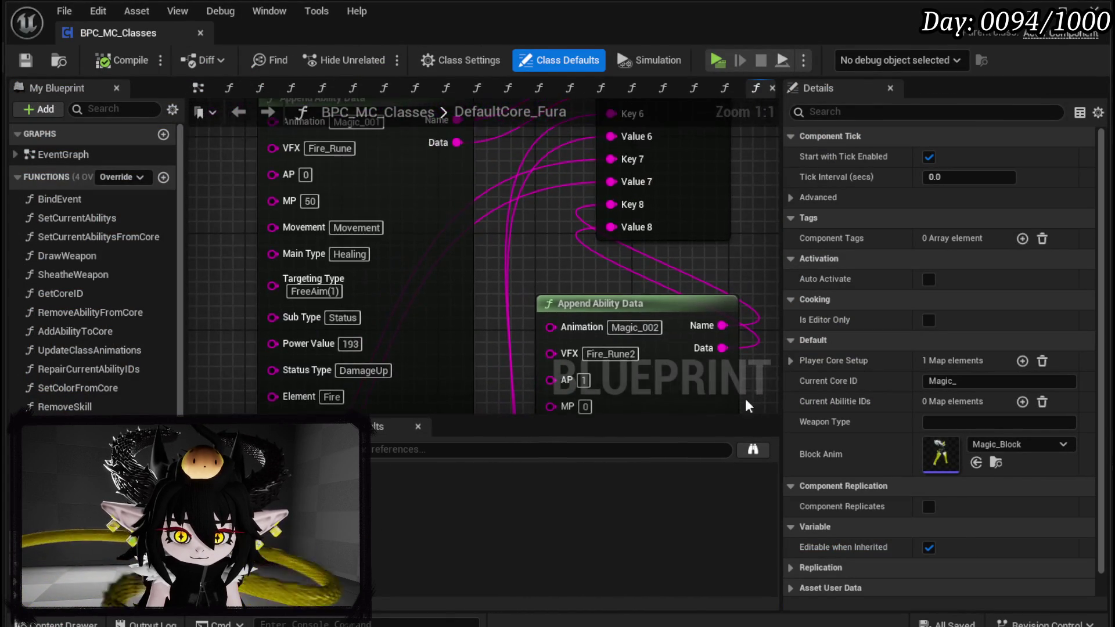
Change the lower Append Ability Data node's Sub Type to Status(5), save, and minimize the editor.
{"action": "mouse_move", "coordinate": [441, 407]}
{"action": "left_mouse_down"}
{"action": "mouse_move", "coordinate": [421, 174]}
{"action": "mouse_move", "coordinate": [432, 165]}
{"action": "mouse_move", "coordinate": [281, 343]}
{"action": "left_mouse_up"}
{"action": "type", "text": "Status"}
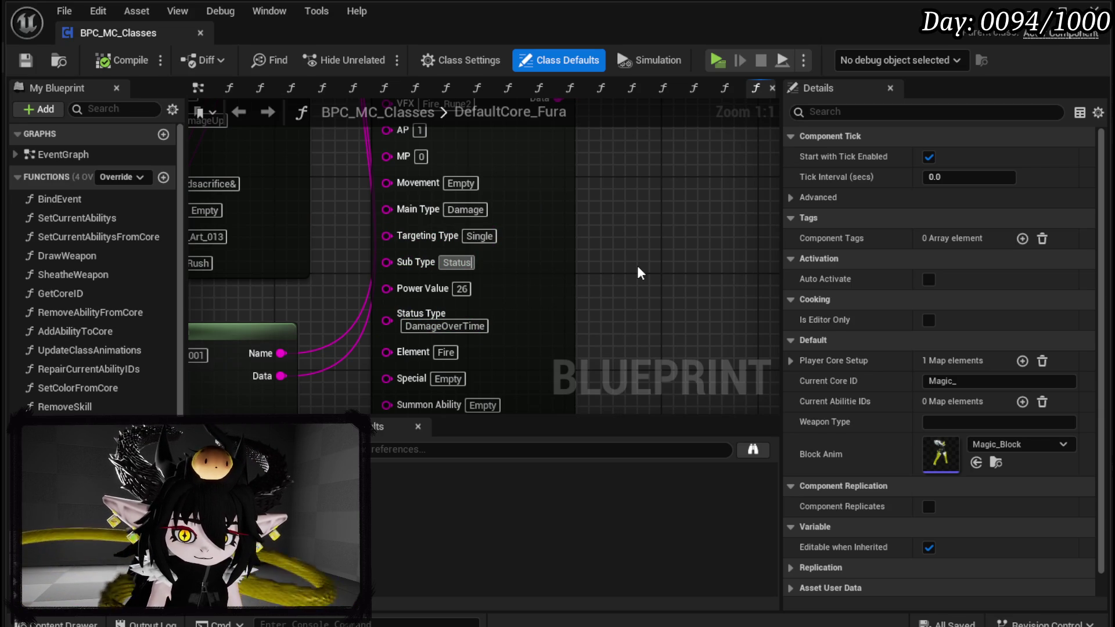
{"action": "type", "text": "("}
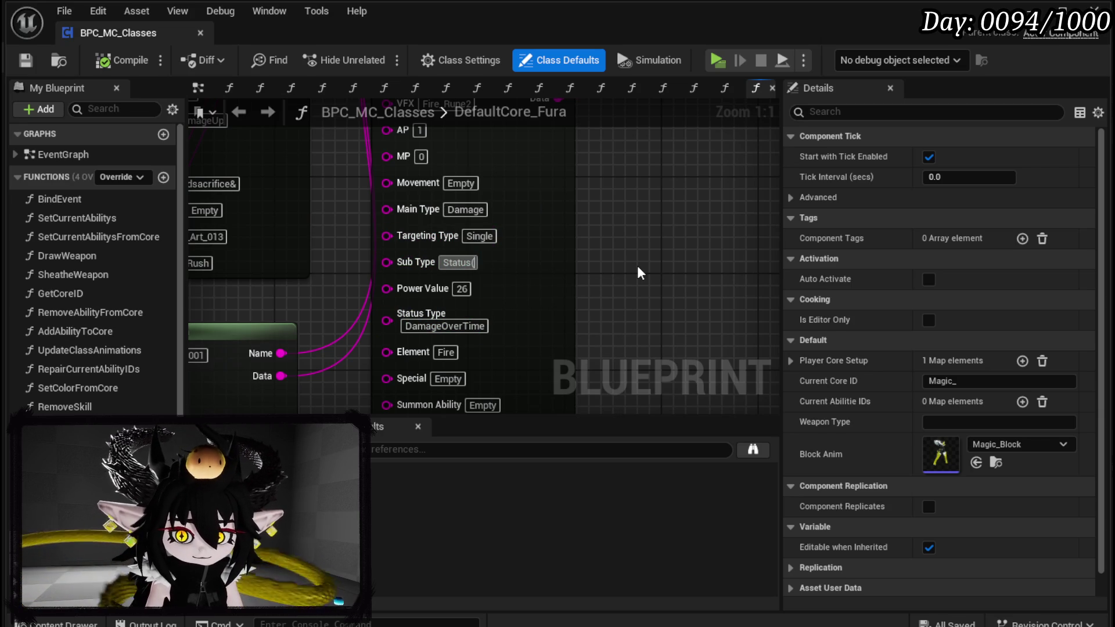
{"action": "type", "text": "5)"}
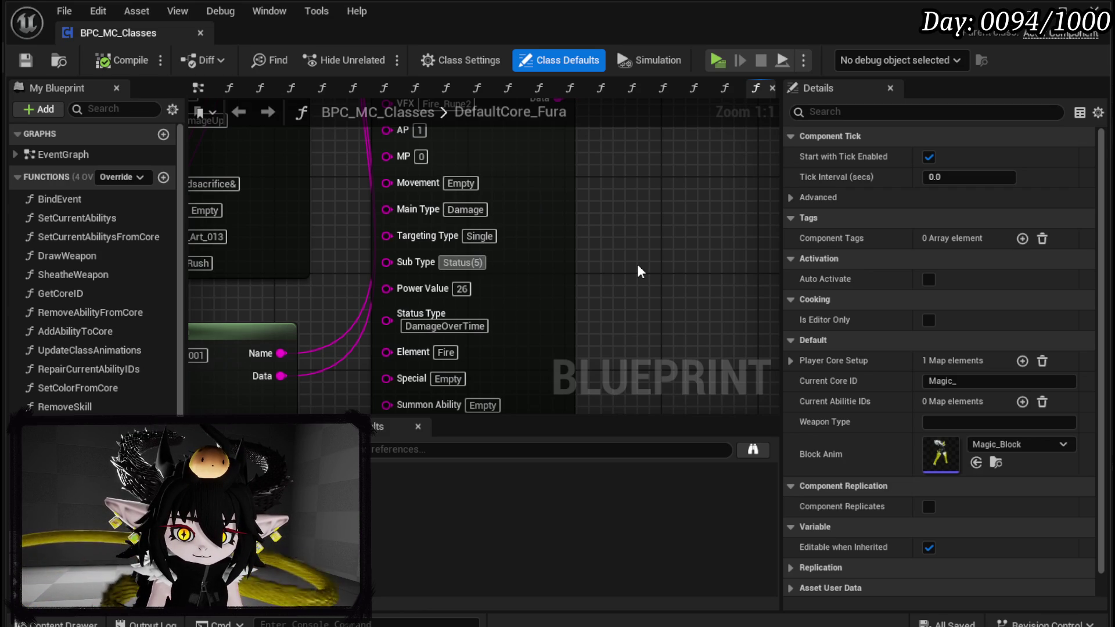
{"action": "left_click", "coordinate": [636, 263]}
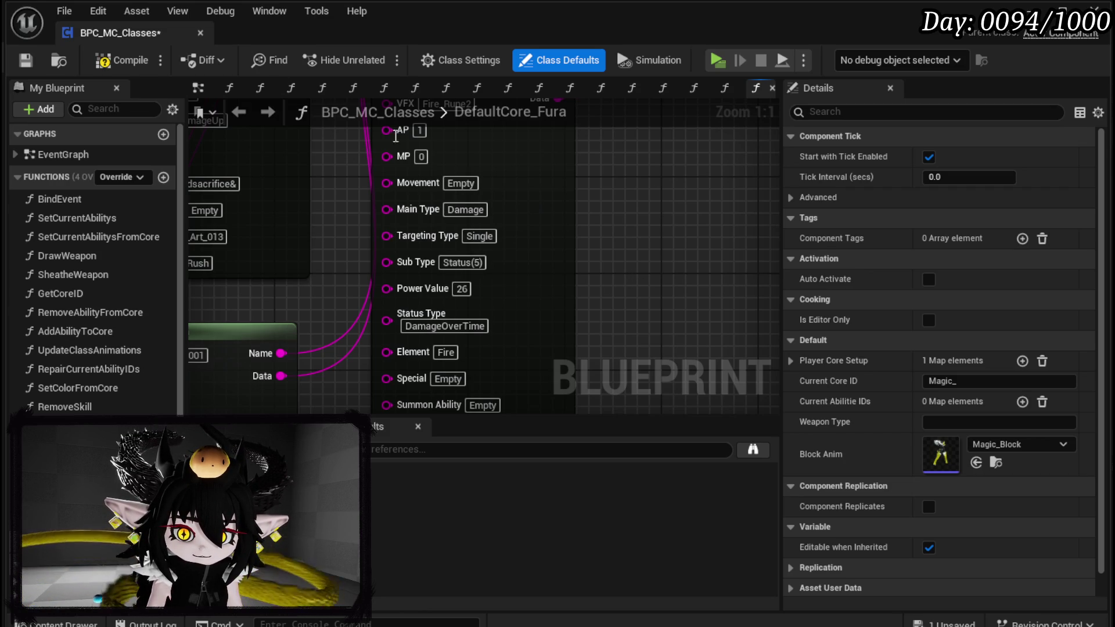
{"action": "left_click", "coordinate": [24, 61]}
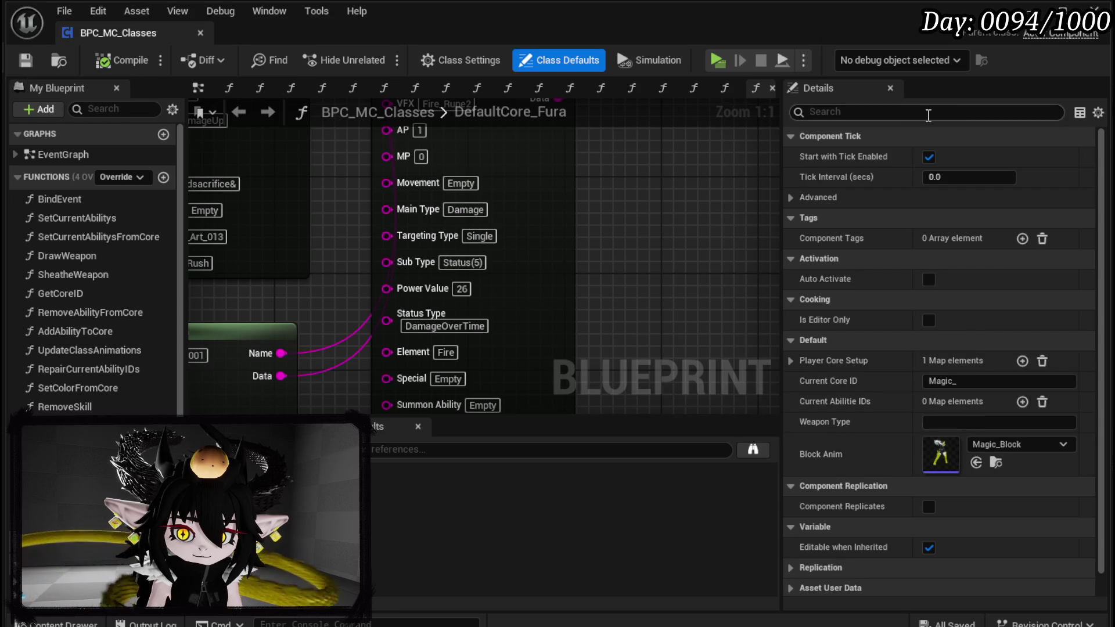
{"action": "left_click", "coordinate": [1044, 11]}
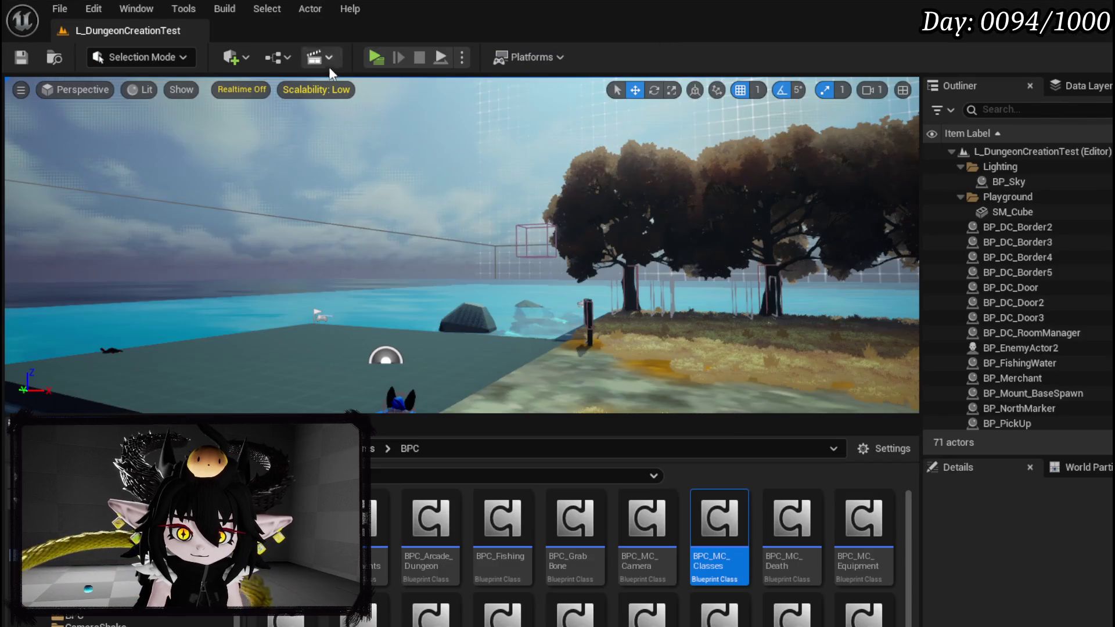
Start a play session, toggle the character menu, and resume past the ADD node breakpoint.
{"action": "left_click", "coordinate": [375, 57]}
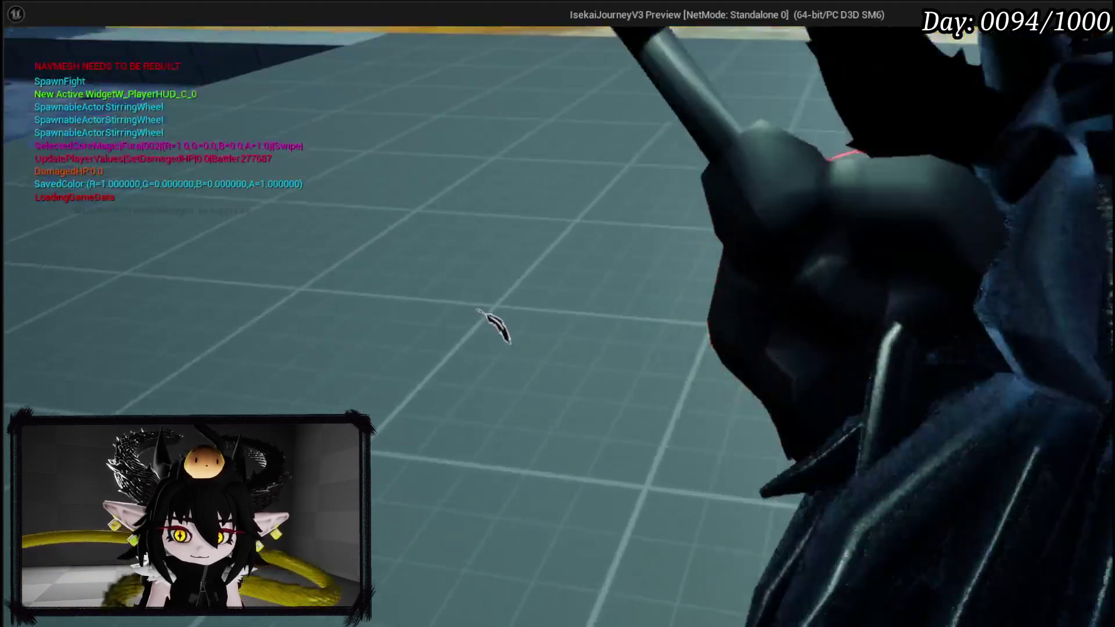
{"action": "key", "text": "Tab"}
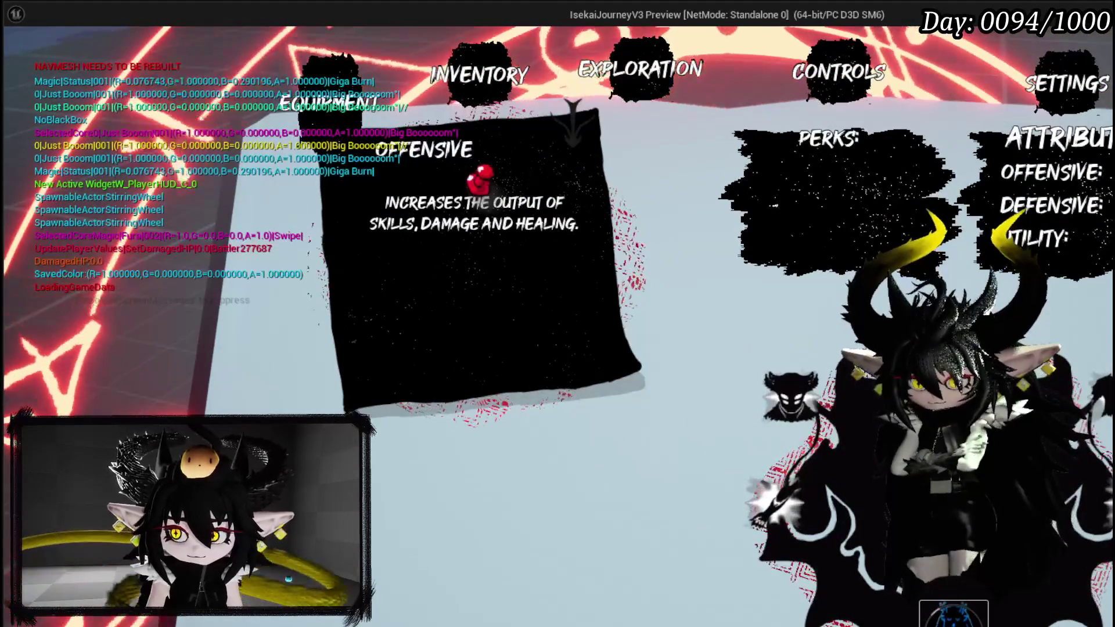
{"action": "key", "text": "Tab"}
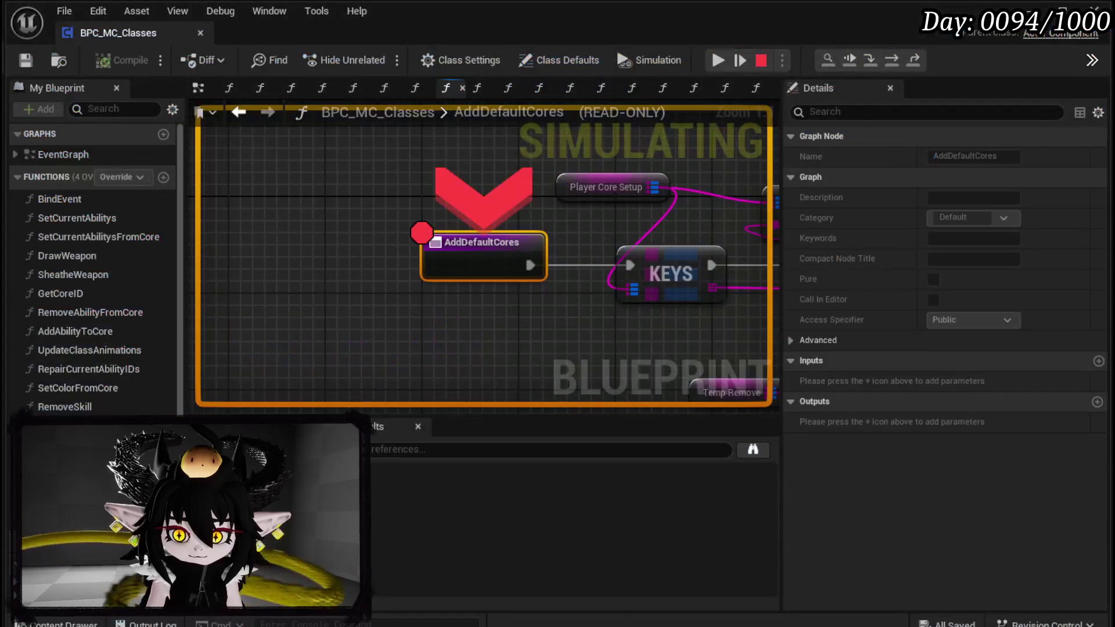
{"action": "left_click", "coordinate": [722, 61]}
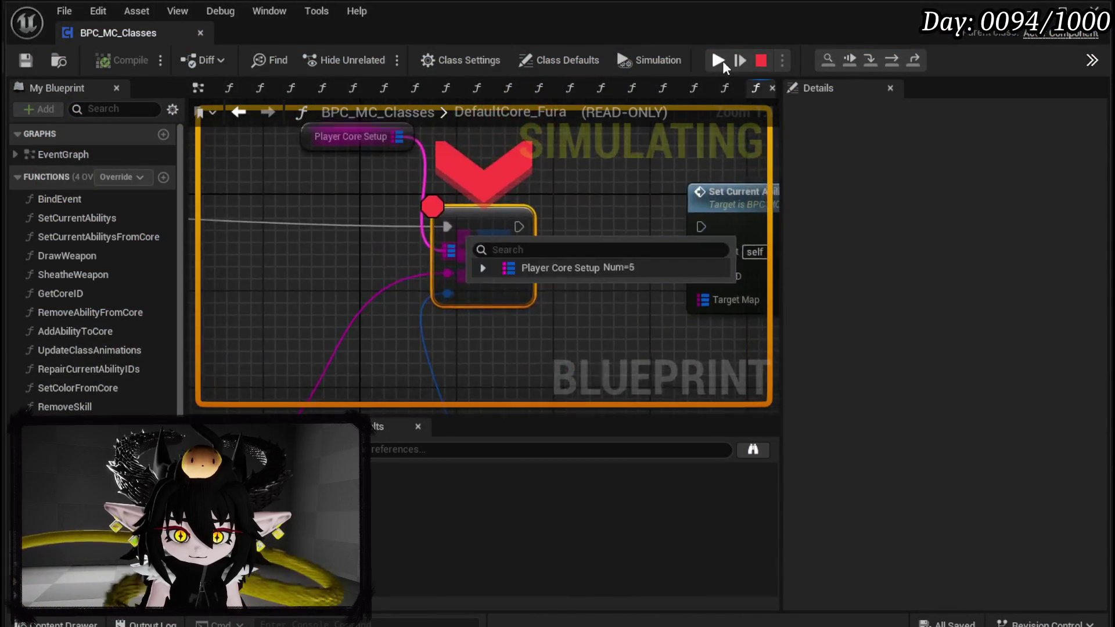
{"action": "left_click", "coordinate": [723, 61]}
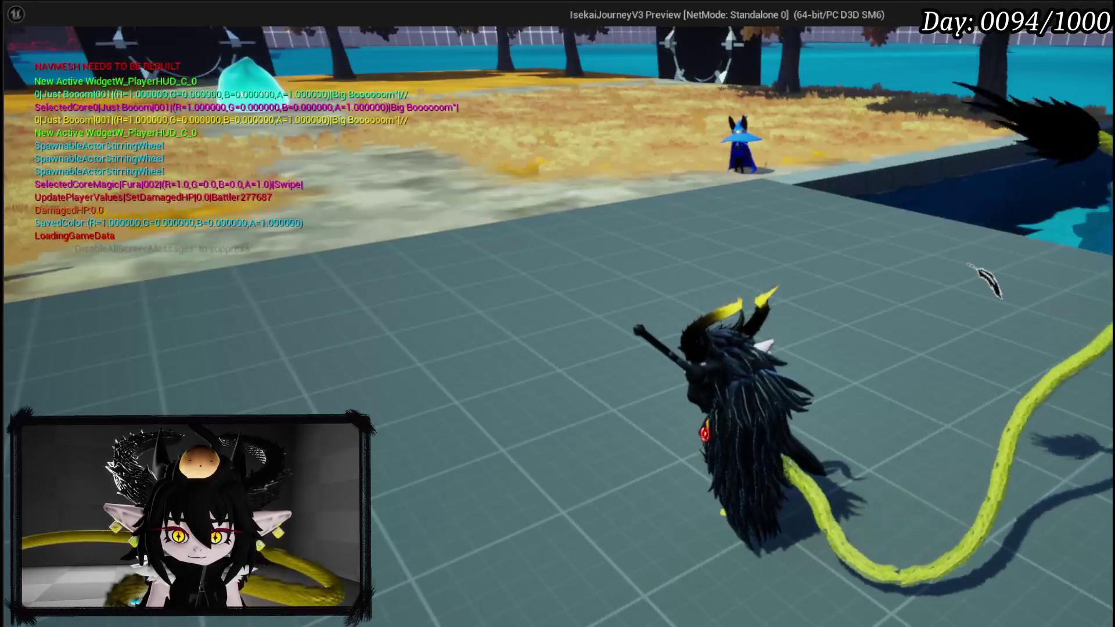
{"action": "key", "text": "Escape"}
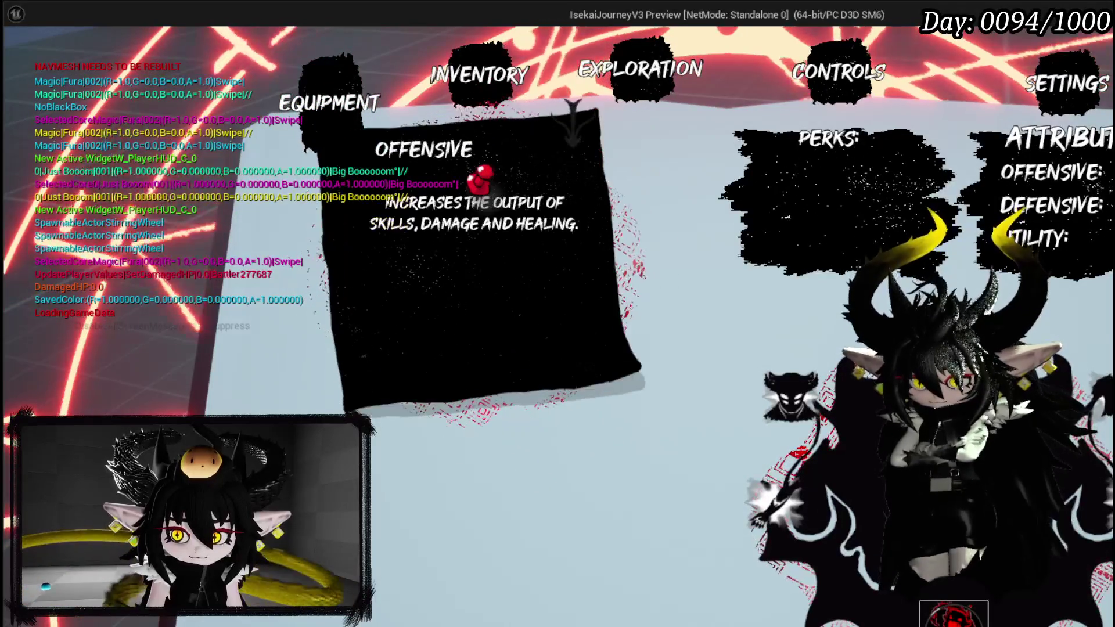
{"action": "key", "text": "Escape"}
Fight the cyan slime with Blood Rush_2 and Mend Flesh, then view the Append Ability Data nodes.
{"action": "key", "text": "w"}
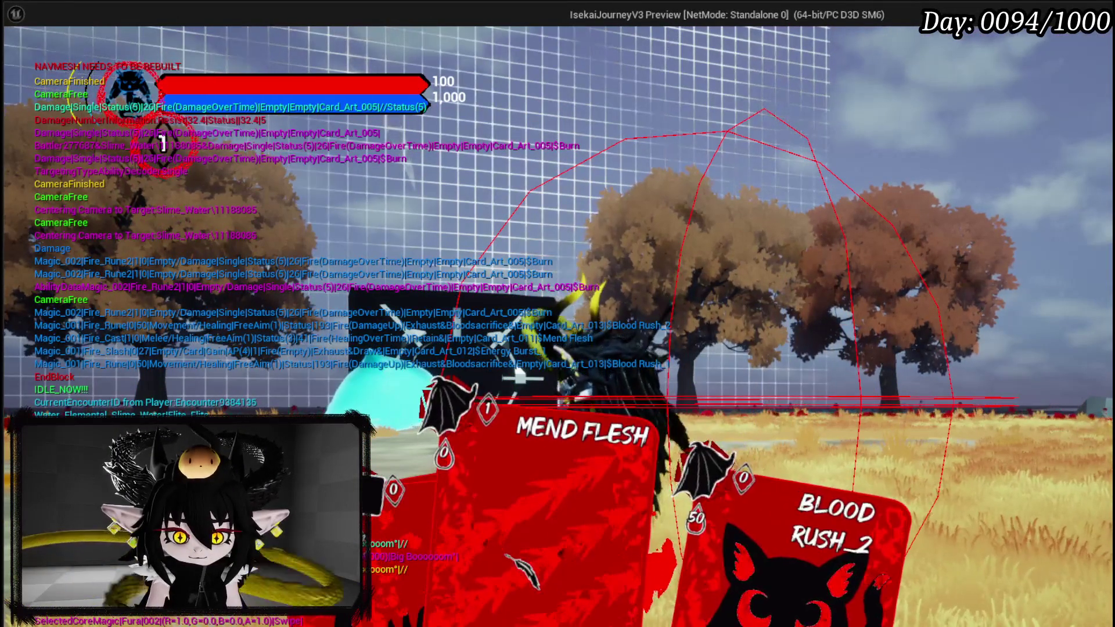
{"action": "key", "text": "Return"}
{"action": "key", "text": "Return"}
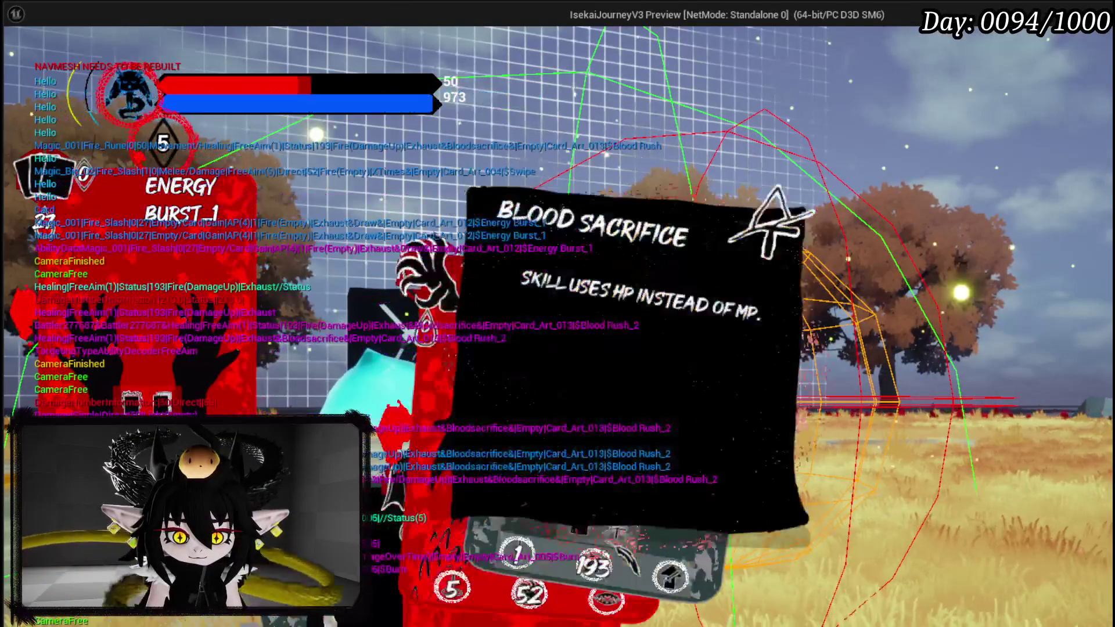
{"action": "key", "text": "Return"}
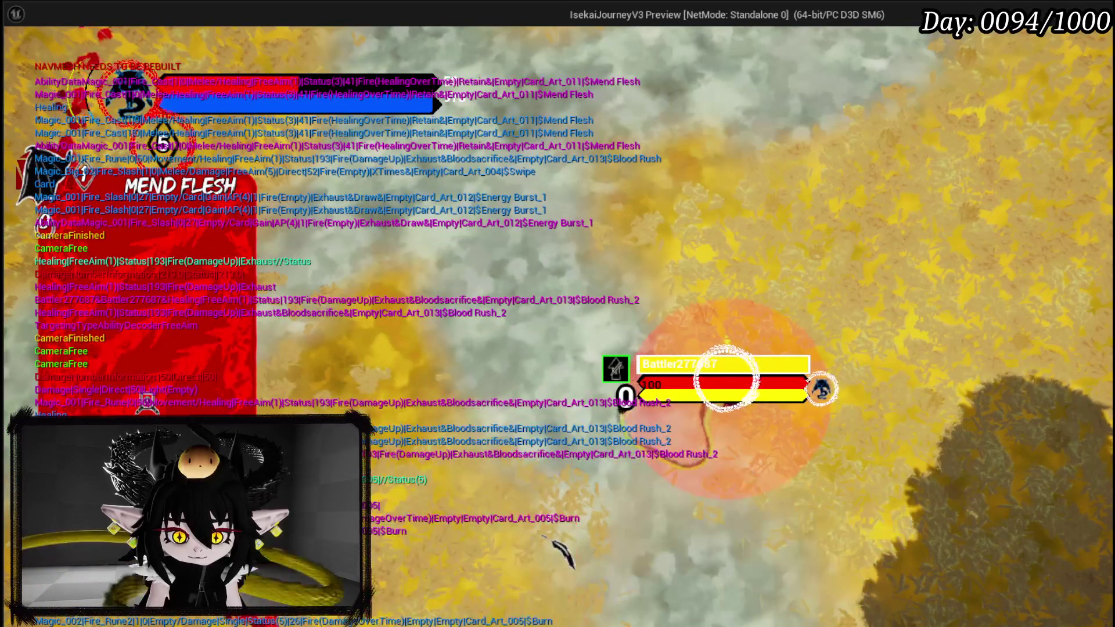
{"action": "key", "text": "Return"}
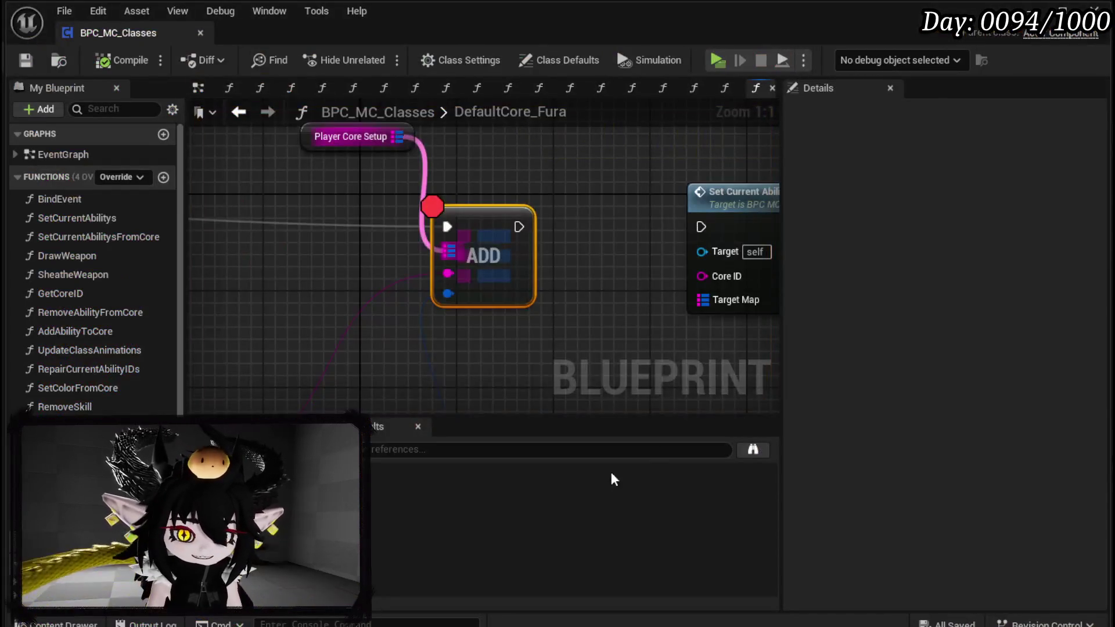
{"action": "scroll", "coordinate": [391, 258], "scroll_direction": "down", "scroll_amount": 5}
{"action": "left_click_drag", "start_coordinate": [391, 259], "coordinate": [739, 191]}
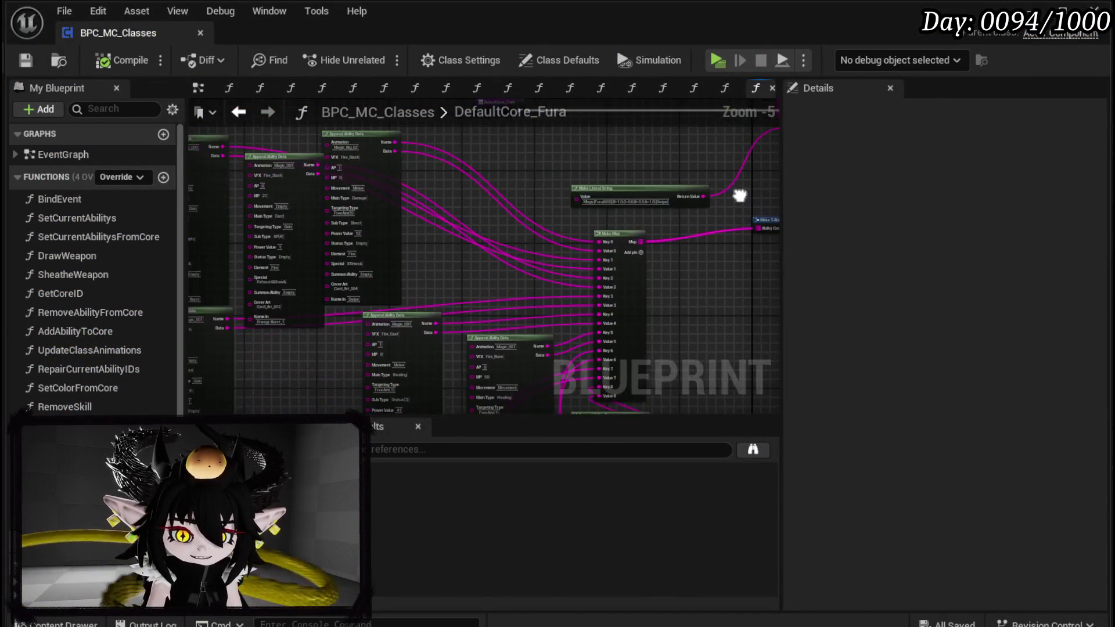
Locate the first Blood Rush node, edit its Sub Type value, then compile and save.
{"action": "scroll", "coordinate": [434, 273], "scroll_direction": "up", "scroll_amount": 4}
{"action": "mouse_move", "coordinate": [434, 272]}
{"action": "left_mouse_down"}
{"action": "mouse_move", "coordinate": [401, 378]}
{"action": "mouse_move", "coordinate": [423, 334]}
{"action": "mouse_move", "coordinate": [412, 325]}
{"action": "mouse_move", "coordinate": [410, 341]}
{"action": "mouse_move", "coordinate": [438, 119]}
{"action": "left_mouse_up"}
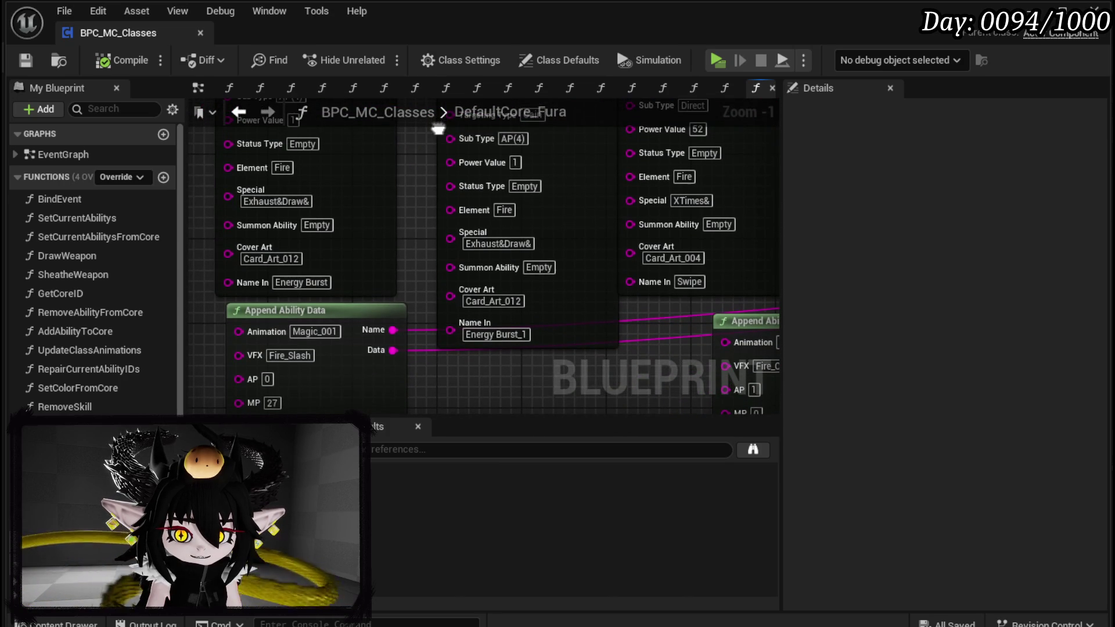
{"action": "mouse_move", "coordinate": [421, 351]}
{"action": "left_mouse_down"}
{"action": "mouse_move", "coordinate": [426, 139]}
{"action": "mouse_move", "coordinate": [428, 154]}
{"action": "left_mouse_up"}
{"action": "mouse_move", "coordinate": [478, 324]}
{"action": "left_mouse_down"}
{"action": "mouse_move", "coordinate": [468, 194]}
{"action": "mouse_move", "coordinate": [222, 108]}
{"action": "mouse_move", "coordinate": [195, 205]}
{"action": "left_mouse_up"}
{"action": "mouse_move", "coordinate": [378, 351]}
{"action": "left_mouse_down"}
{"action": "mouse_move", "coordinate": [366, 315]}
{"action": "mouse_move", "coordinate": [190, 135]}
{"action": "mouse_move", "coordinate": [116, 329]}
{"action": "left_mouse_up"}
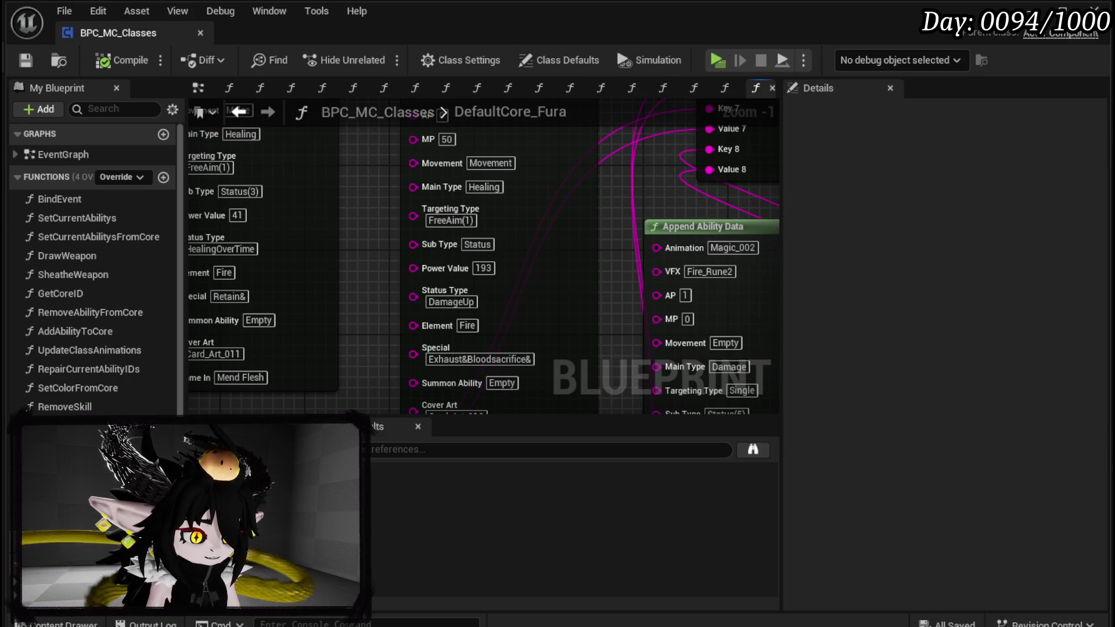
{"action": "left_click", "coordinate": [477, 244]}
{"action": "type", "text": "(4)"}
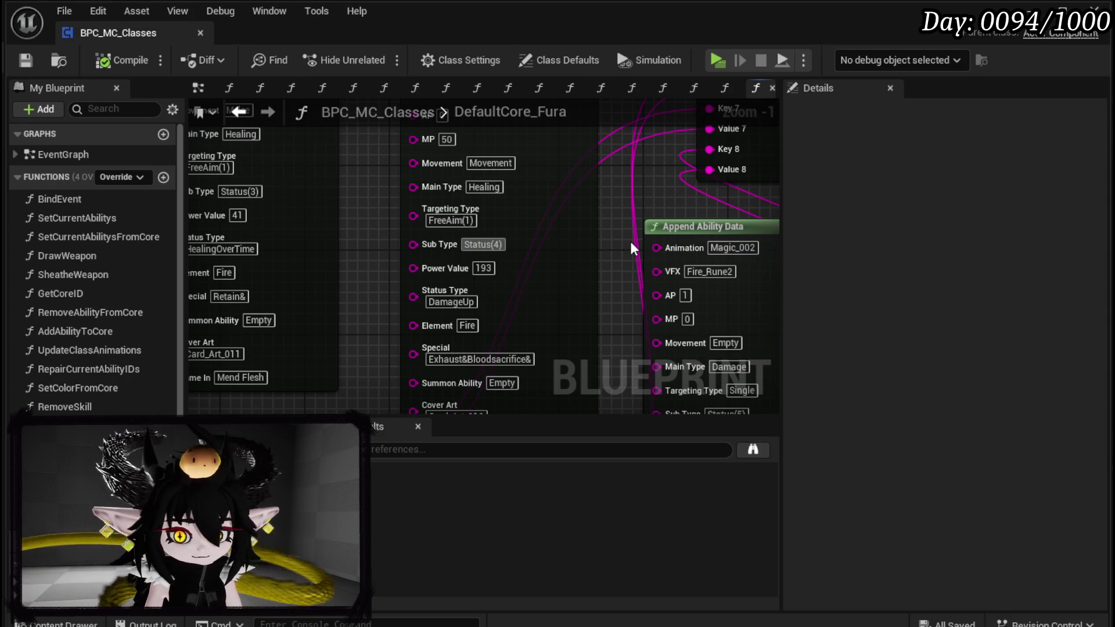
{"action": "double_click", "coordinate": [491, 244]}
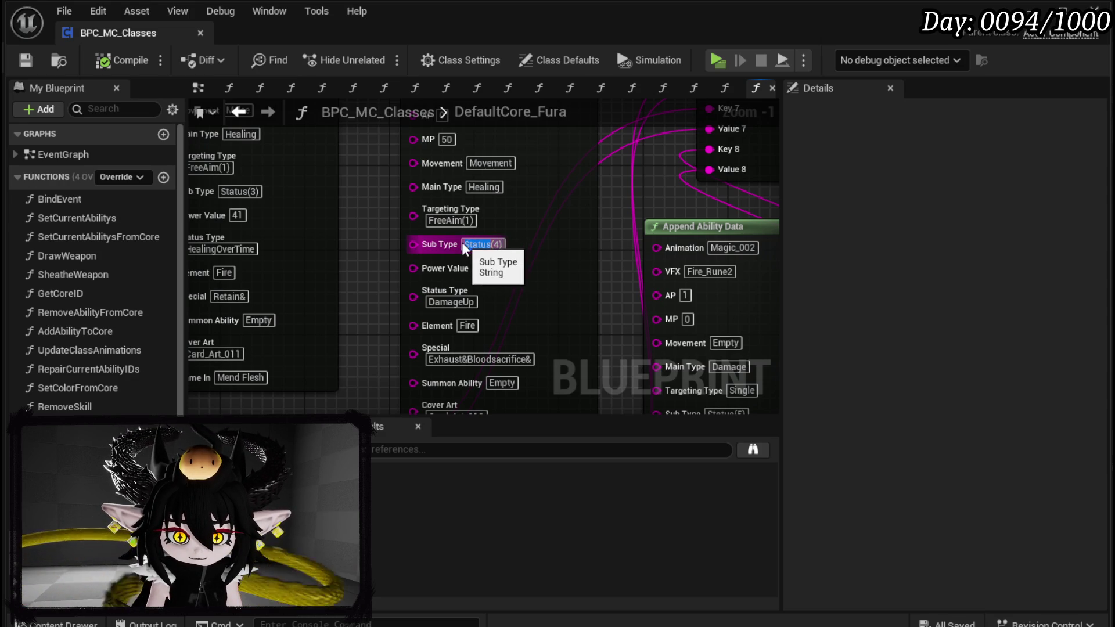
{"action": "key", "text": "alt+Left"}
{"action": "left_click", "coordinate": [104, 61]}
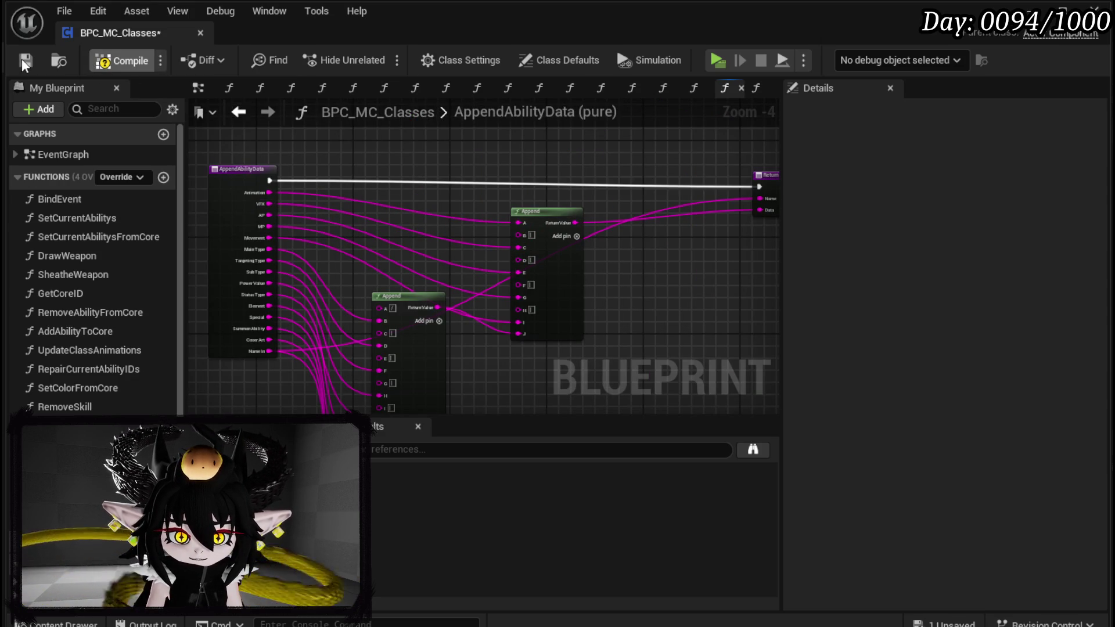
{"action": "left_click", "coordinate": [25, 60]}
{"action": "left_click", "coordinate": [238, 111]}
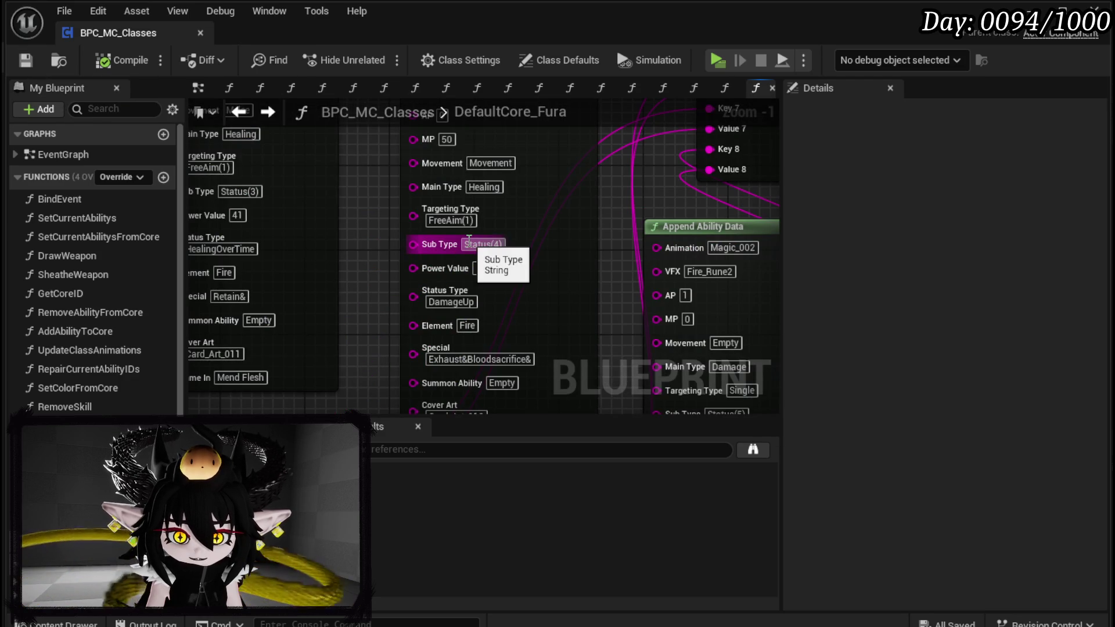
Set the Blood Rush Sub Types to Status(4), compile, save, and return to the level editor.
{"action": "left_click", "coordinate": [468, 243]}
{"action": "type", "text": "Status"}
{"action": "key", "text": "Return"}
{"action": "scroll", "coordinate": [627, 268], "scroll_direction": "down", "scroll_amount": 1}
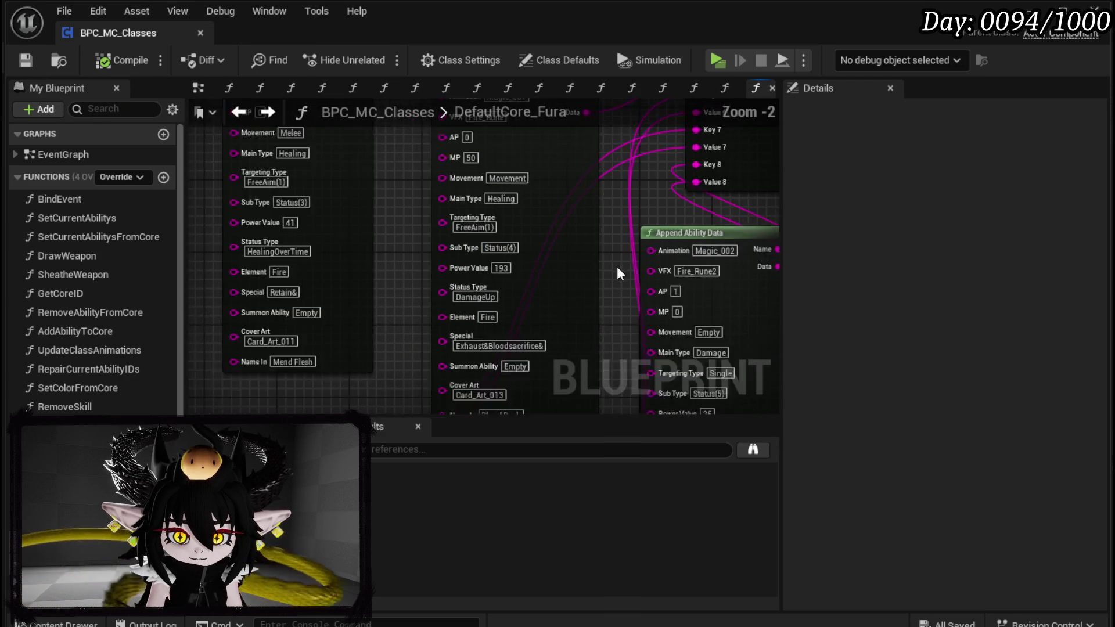
{"action": "left_click_drag", "start_coordinate": [490, 154], "coordinate": [465, 164]}
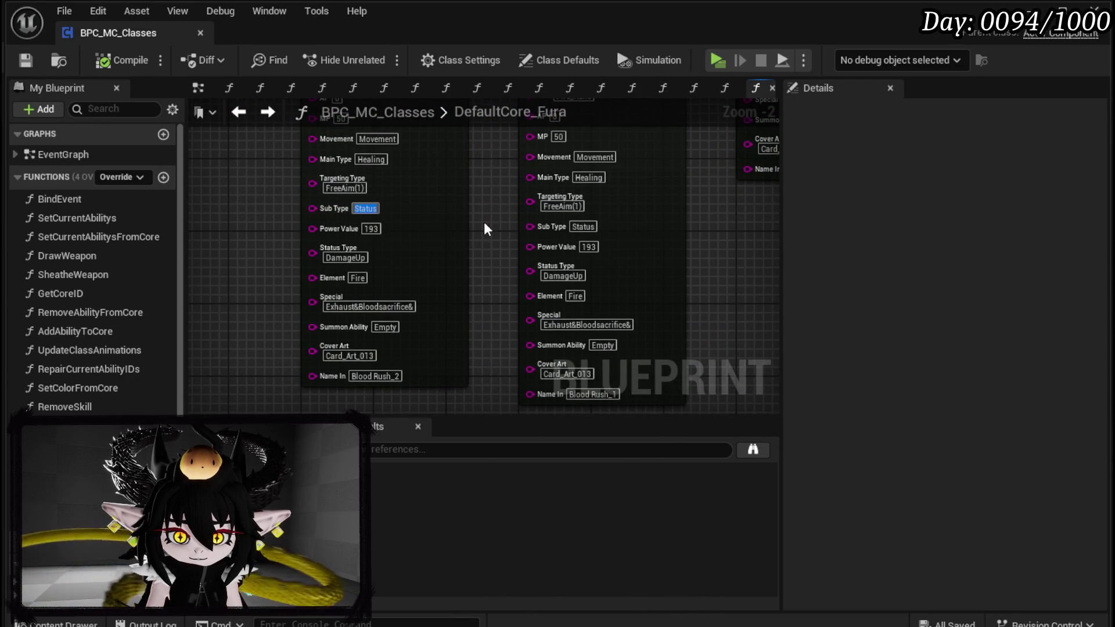
{"action": "left_click", "coordinate": [583, 226]}
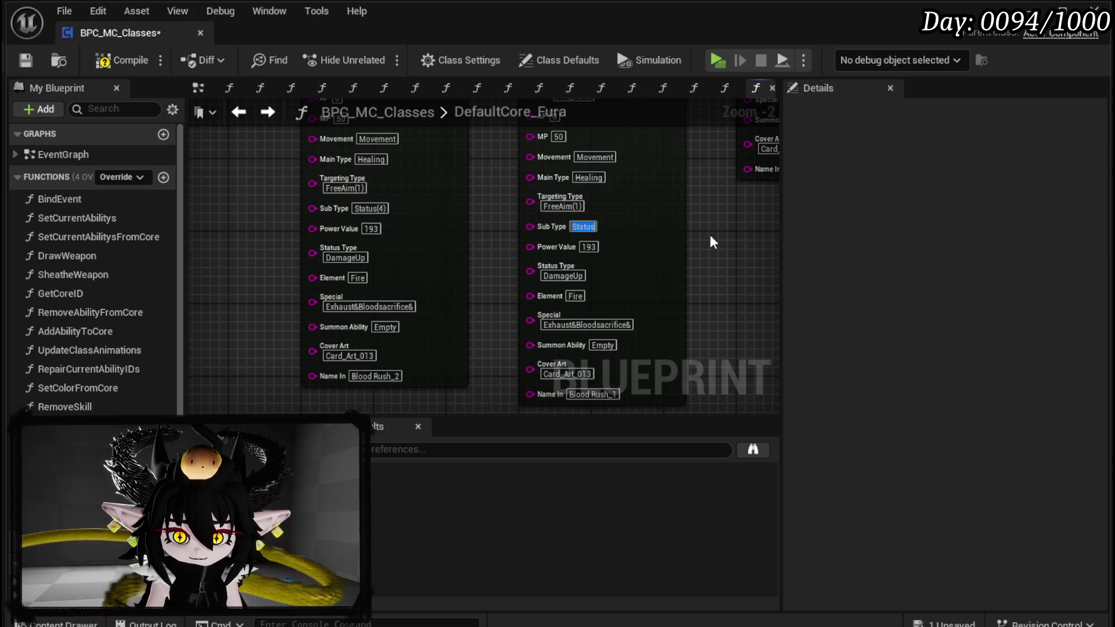
{"action": "scroll", "coordinate": [713, 242], "scroll_direction": "down", "scroll_amount": 2}
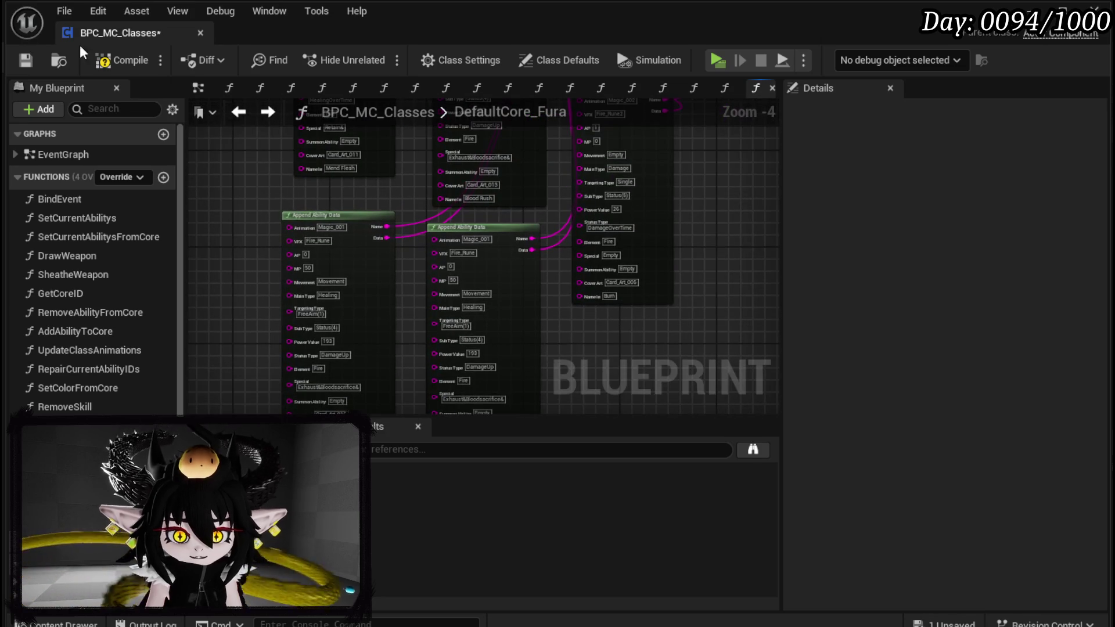
{"action": "left_click", "coordinate": [122, 60]}
{"action": "left_click", "coordinate": [23, 62]}
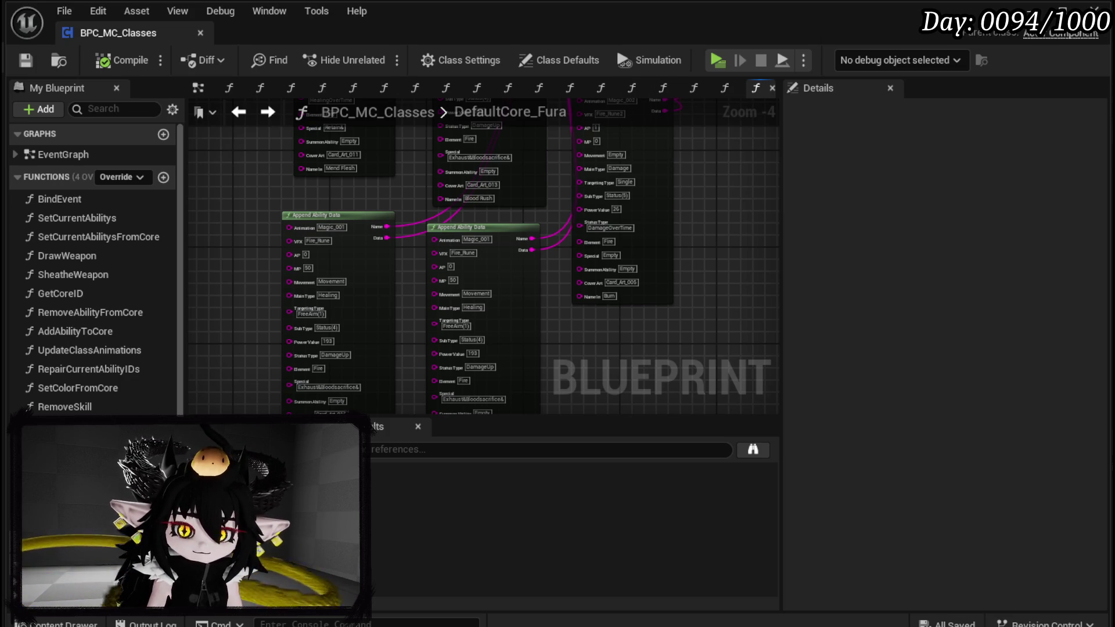
{"action": "left_click", "coordinate": [25, 60]}
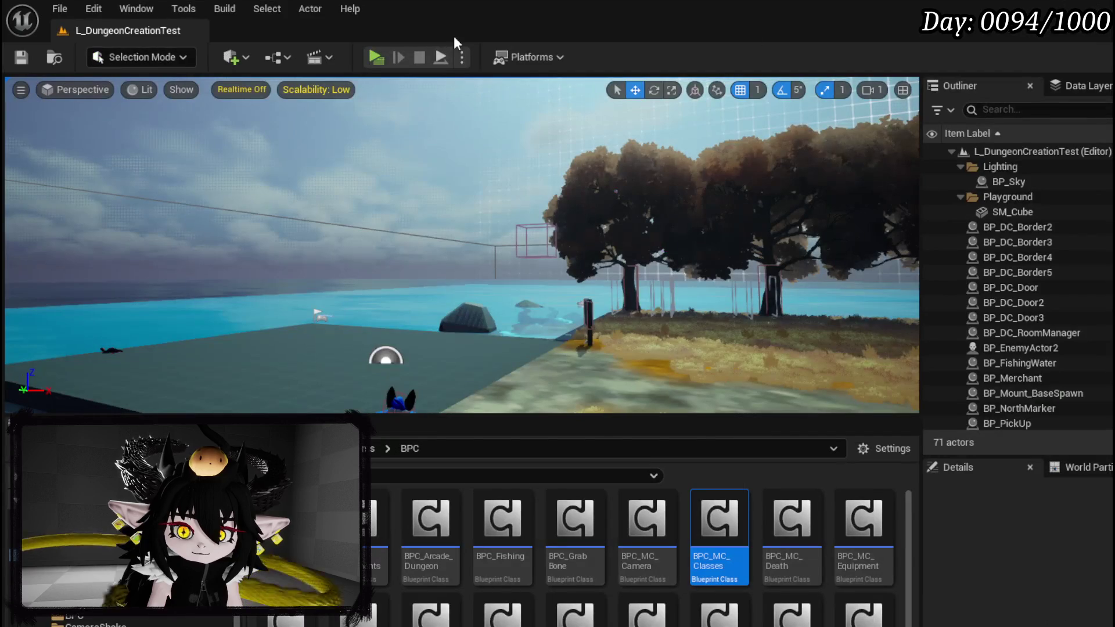
Relaunch the playtest with Alt+P, equip the Status core, and resume past the breakpoint.
{"action": "left_click", "coordinate": [375, 59]}
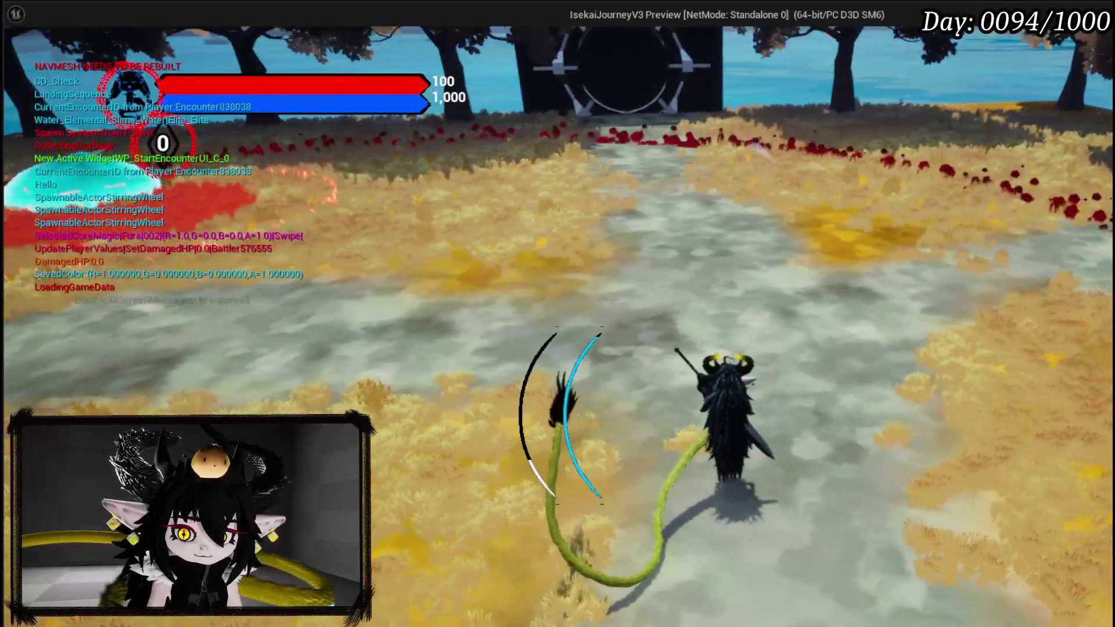
{"action": "key", "text": "Escape"}
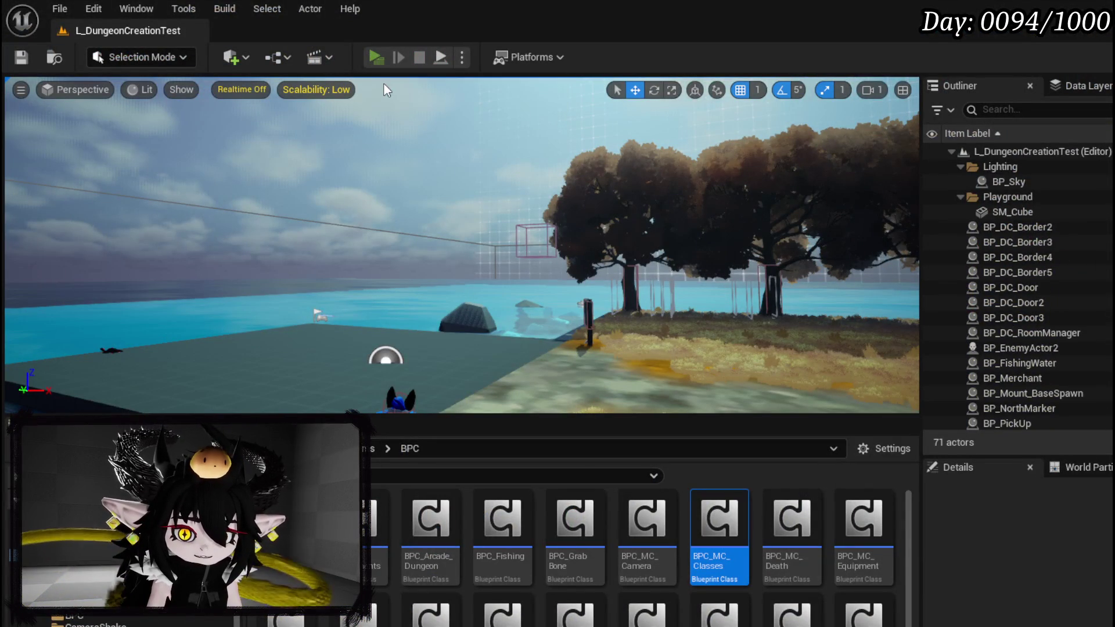
{"action": "key", "text": "alt+p"}
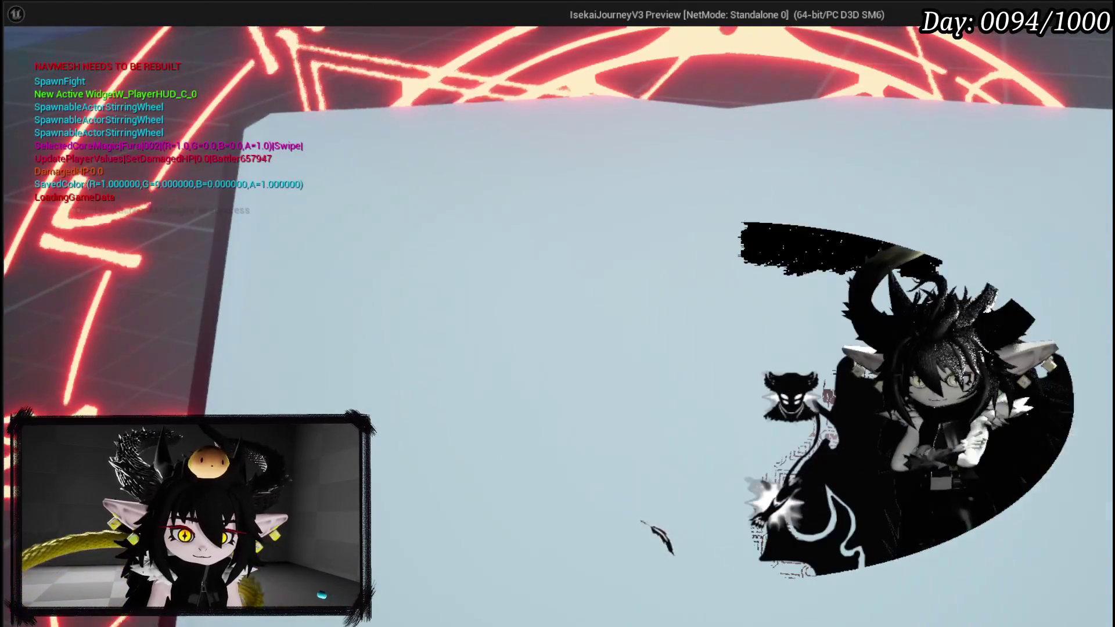
{"action": "key", "text": "Tab"}
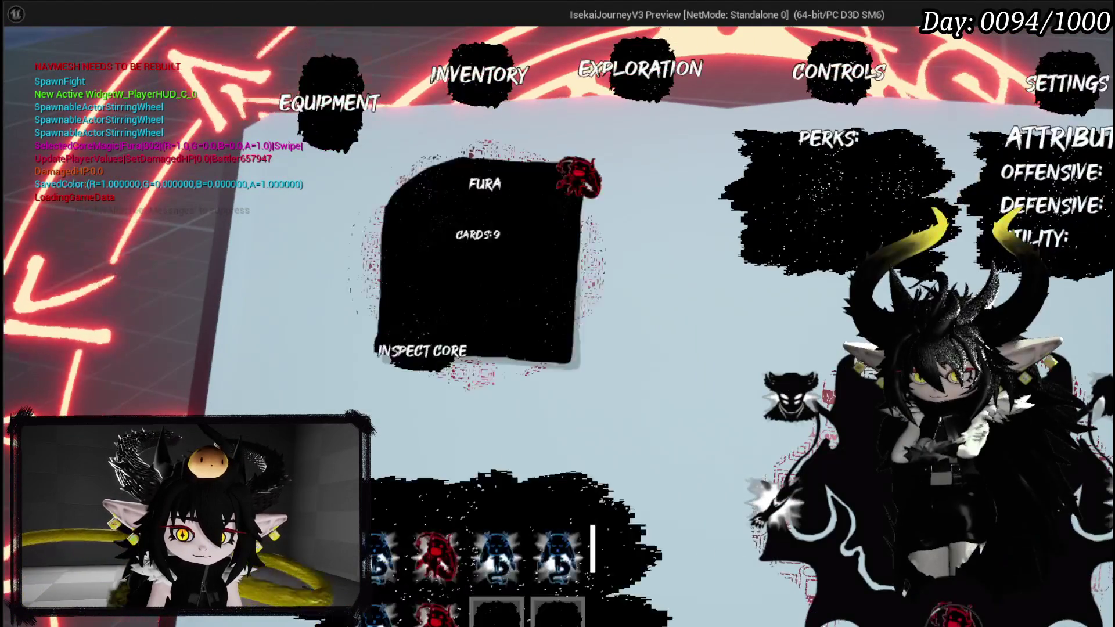
{"action": "left_click", "coordinate": [546, 572]}
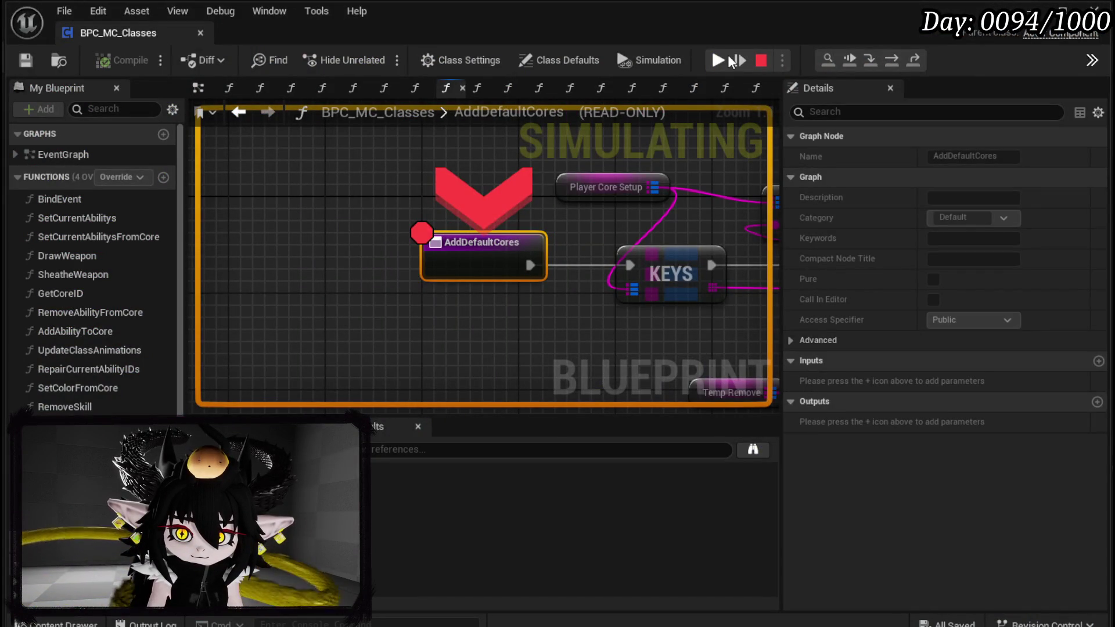
{"action": "left_click", "coordinate": [729, 61]}
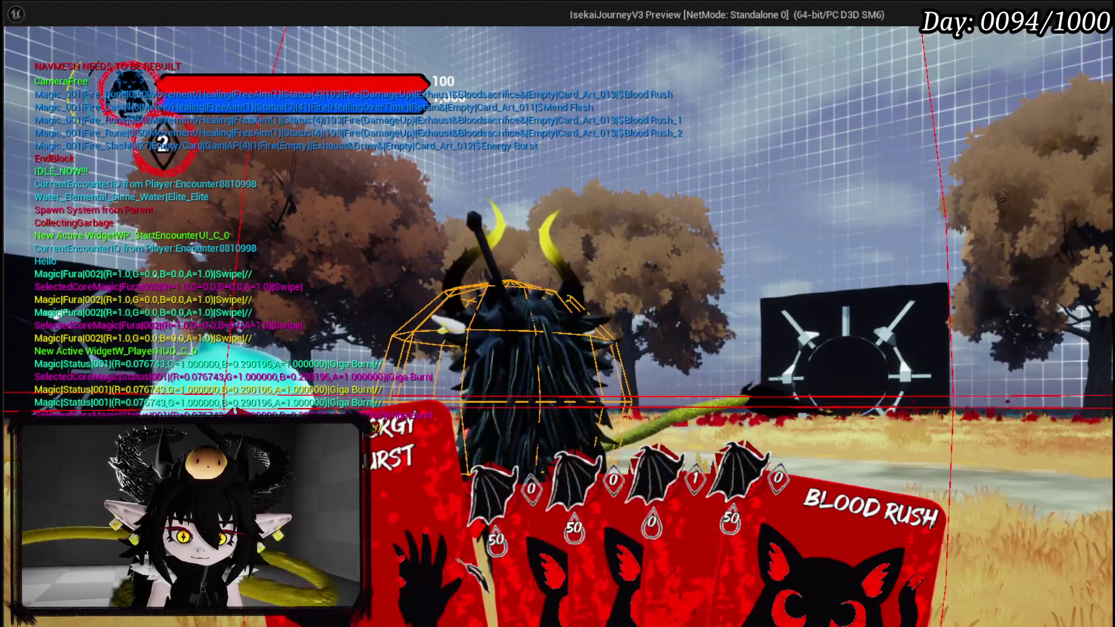
Play the Blood Rush card and cast it on the water slime.
{"action": "left_click", "coordinate": [477, 549]}
{"action": "left_click", "coordinate": [583, 502]}
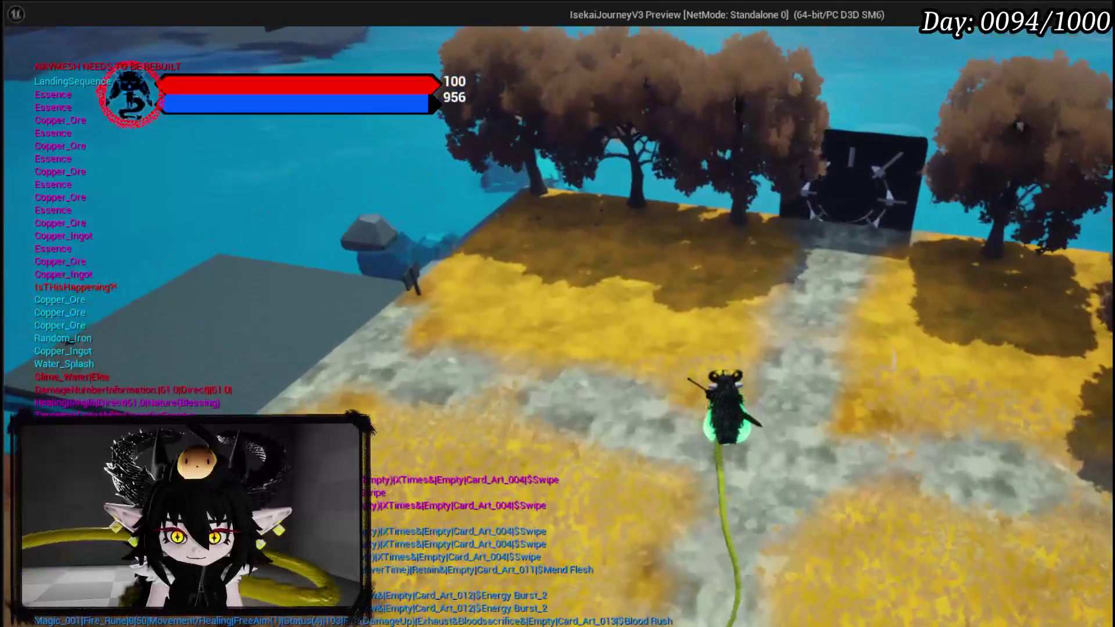
Walk the character over the black gate, bounce on the green slime, and use a card ability.
{"action": "key", "text": "w"}
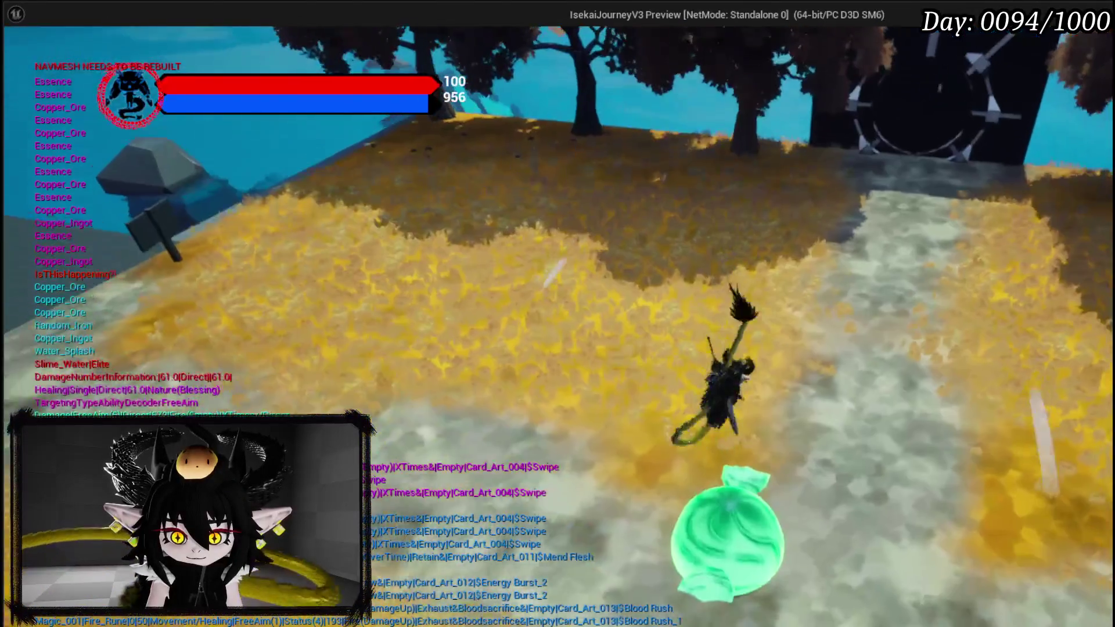
{"action": "key", "text": "w"}
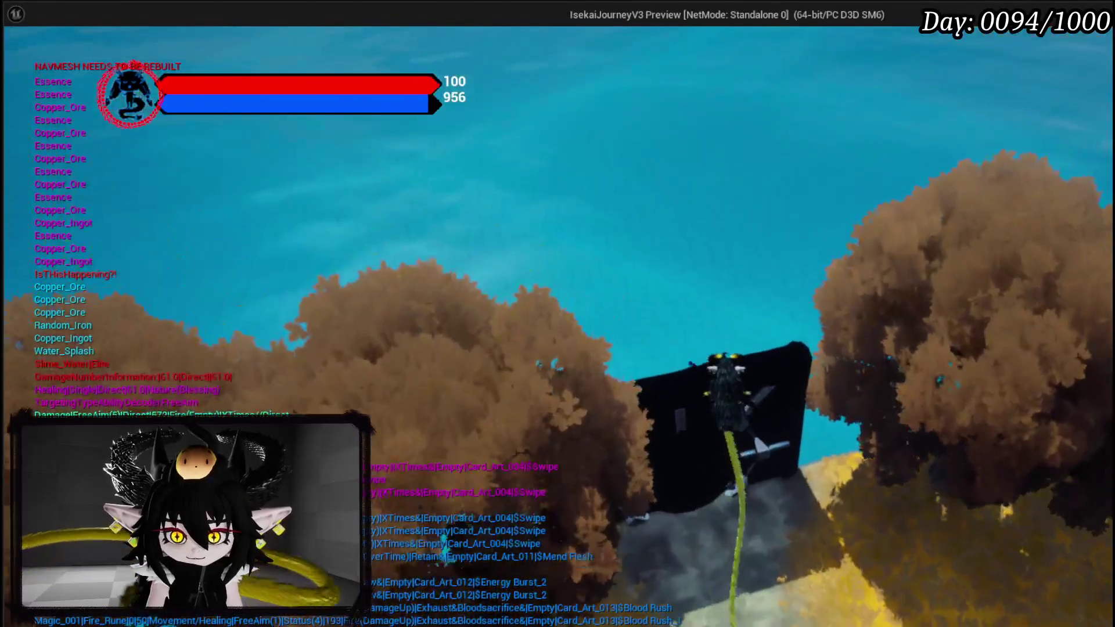
{"action": "key", "text": "w"}
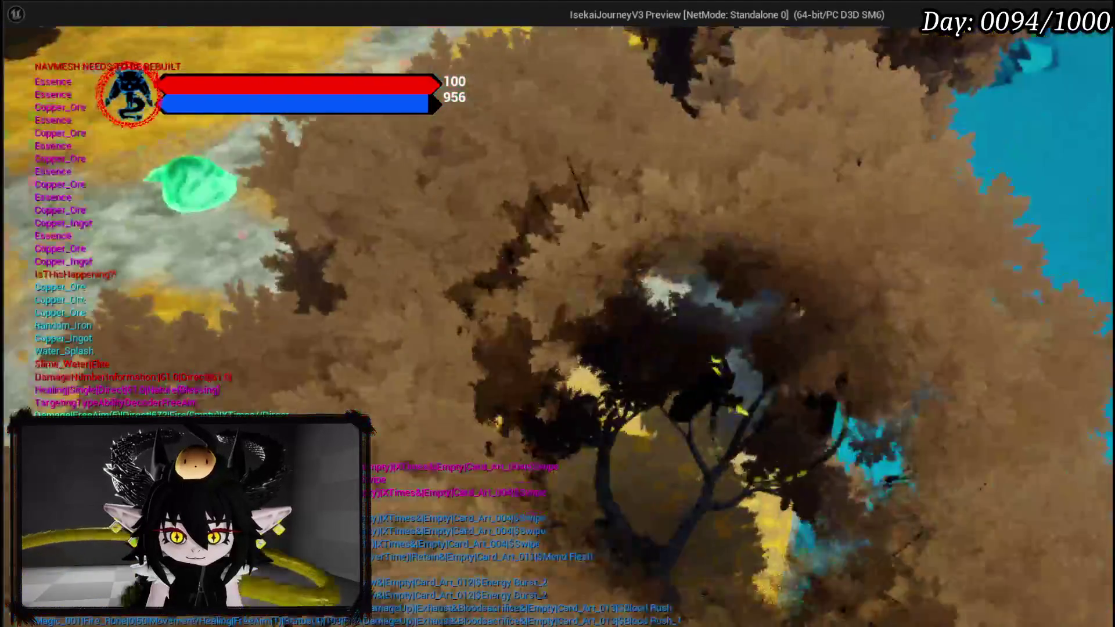
{"action": "key", "text": "w"}
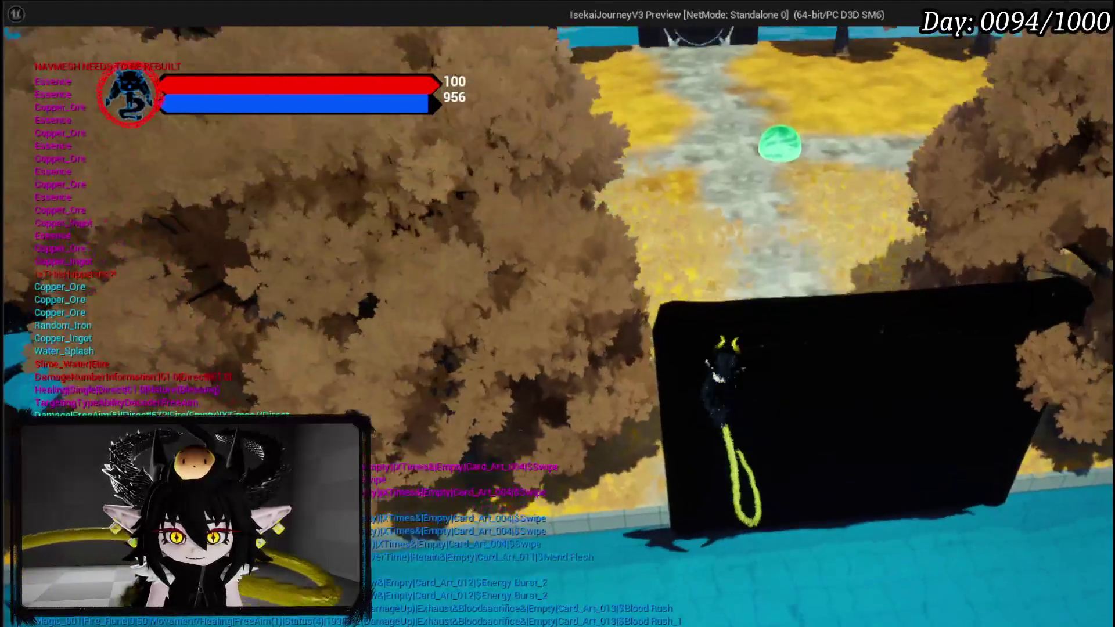
{"action": "key", "text": "w"}
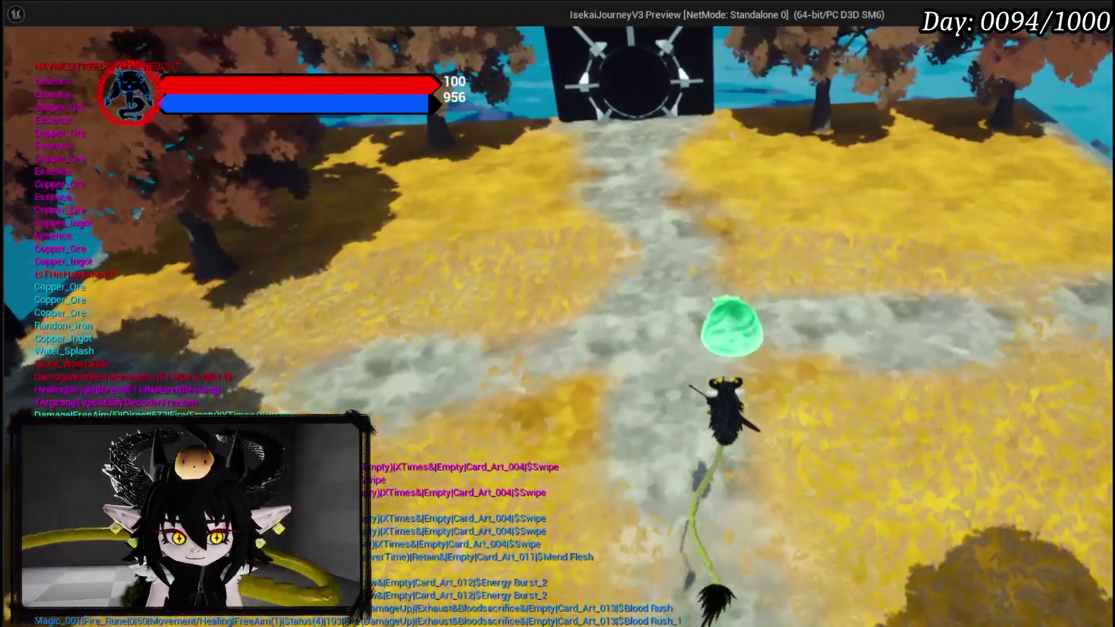
{"action": "key", "text": "w"}
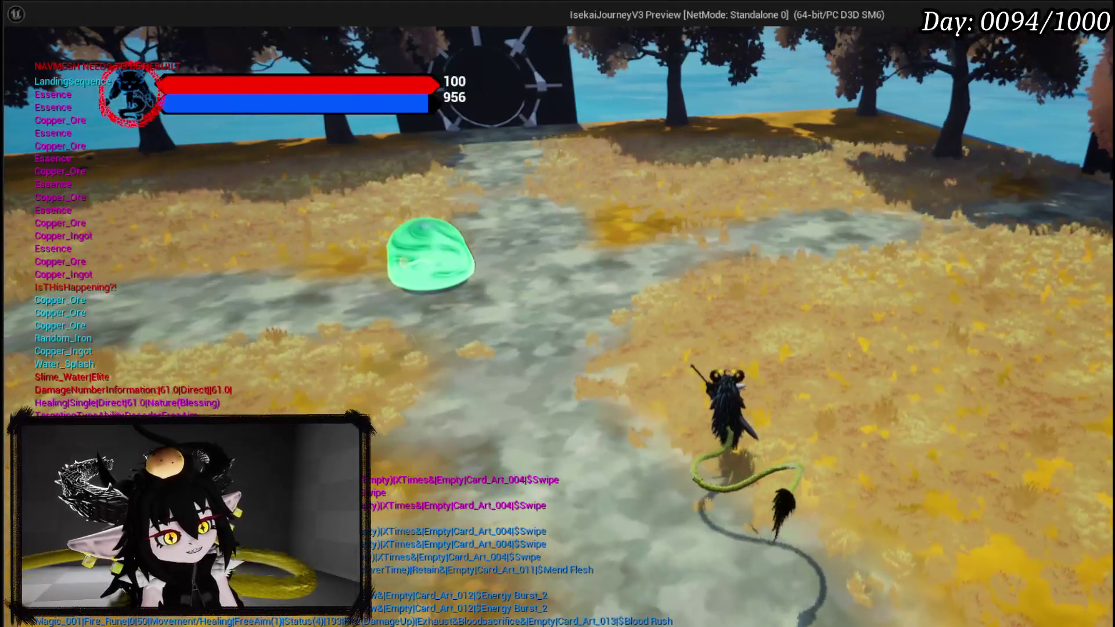
{"action": "key", "text": "1"}
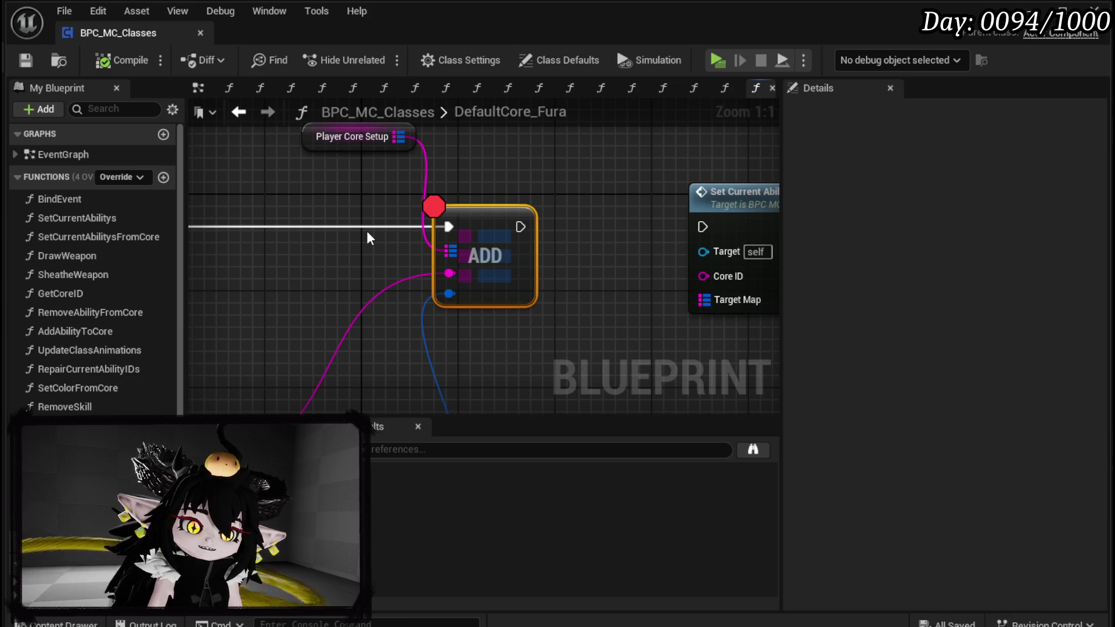
Tidy the DefaultCore_Fura graph, repositioning three nodes and the Make Literal String node.
{"action": "scroll", "coordinate": [428, 187], "scroll_direction": "down", "scroll_amount": 6}
{"action": "left_click_drag", "start_coordinate": [324, 211], "coordinate": [661, 192]}
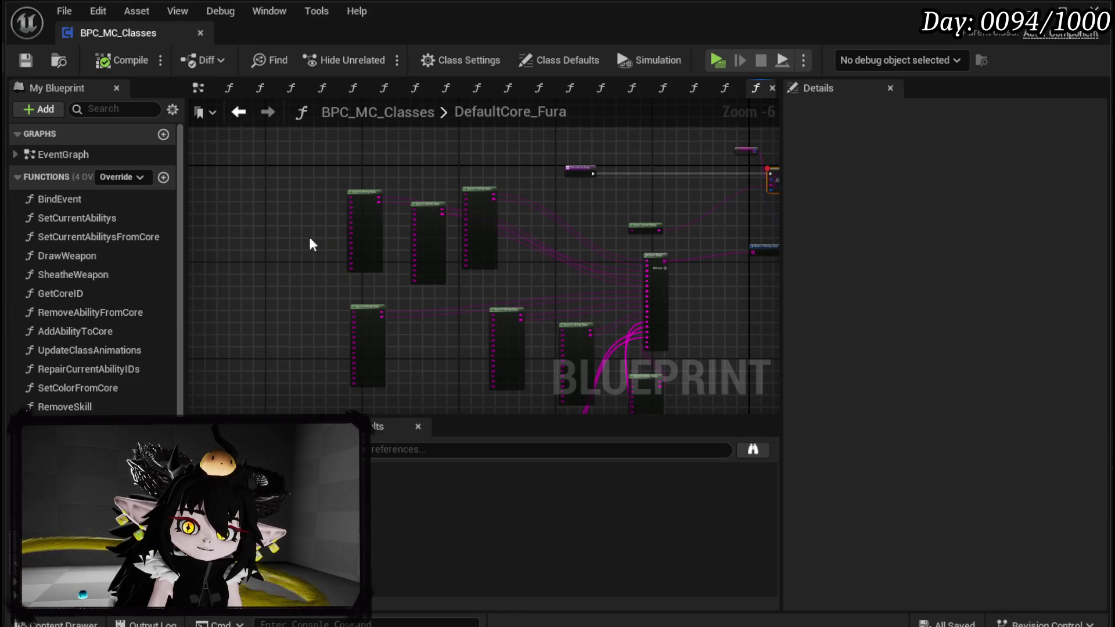
{"action": "mouse_move", "coordinate": [323, 175]}
{"action": "left_mouse_down"}
{"action": "mouse_move", "coordinate": [490, 204]}
{"action": "mouse_move", "coordinate": [500, 189]}
{"action": "left_mouse_up"}
{"action": "scroll", "coordinate": [359, 199], "scroll_direction": "up", "scroll_amount": 3}
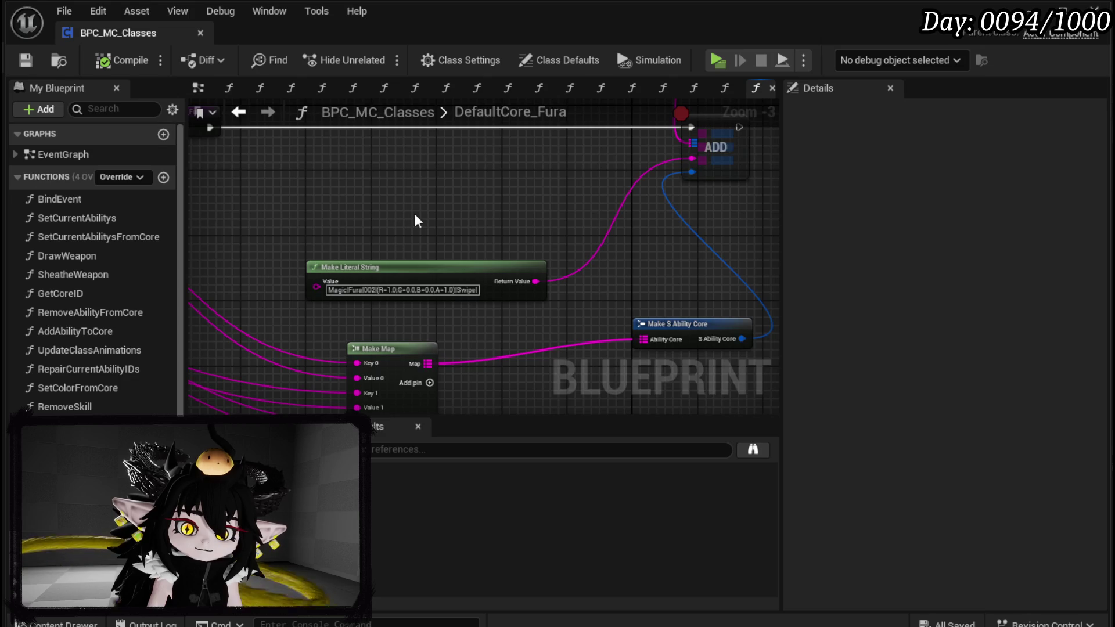
{"action": "left_click_drag", "start_coordinate": [378, 247], "coordinate": [355, 194]}
{"action": "scroll", "coordinate": [357, 283], "scroll_direction": "up", "scroll_amount": 4}
{"action": "mouse_move", "coordinate": [357, 283]}
{"action": "left_mouse_down"}
{"action": "mouse_move", "coordinate": [528, 214]}
{"action": "mouse_move", "coordinate": [725, 268]}
{"action": "left_mouse_up"}
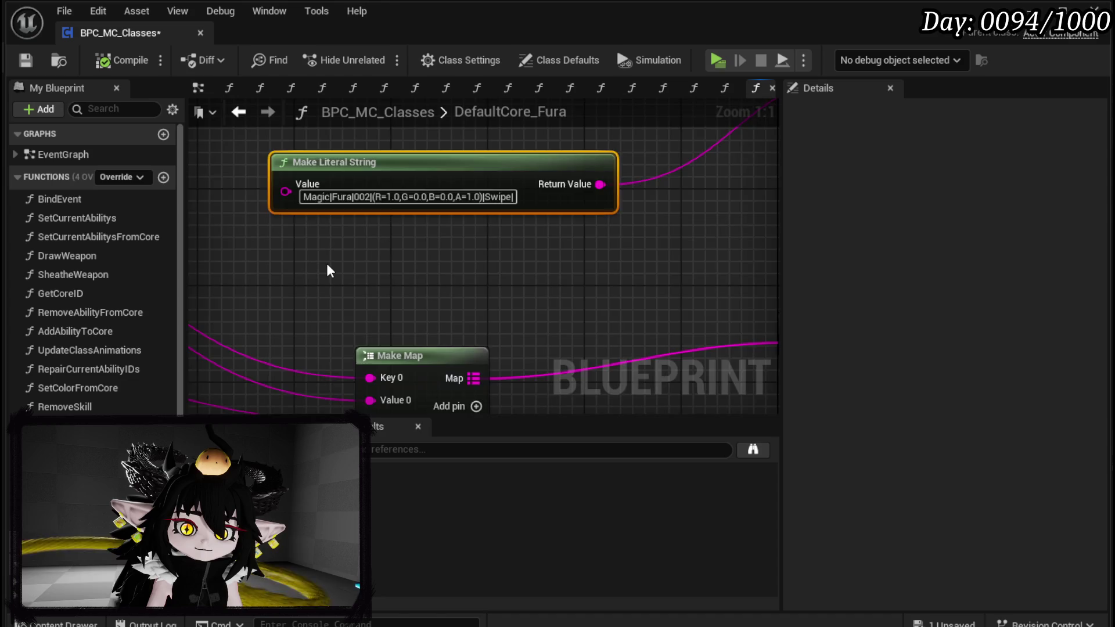
{"action": "scroll", "coordinate": [326, 266], "scroll_direction": "down", "scroll_amount": 4}
{"action": "left_click_drag", "start_coordinate": [326, 266], "coordinate": [343, 288]}
Save BPC_MC_Classes and go back to the AddDefaultCores graph.
{"action": "left_click", "coordinate": [25, 60]}
{"action": "left_click_drag", "start_coordinate": [328, 164], "coordinate": [372, 226]}
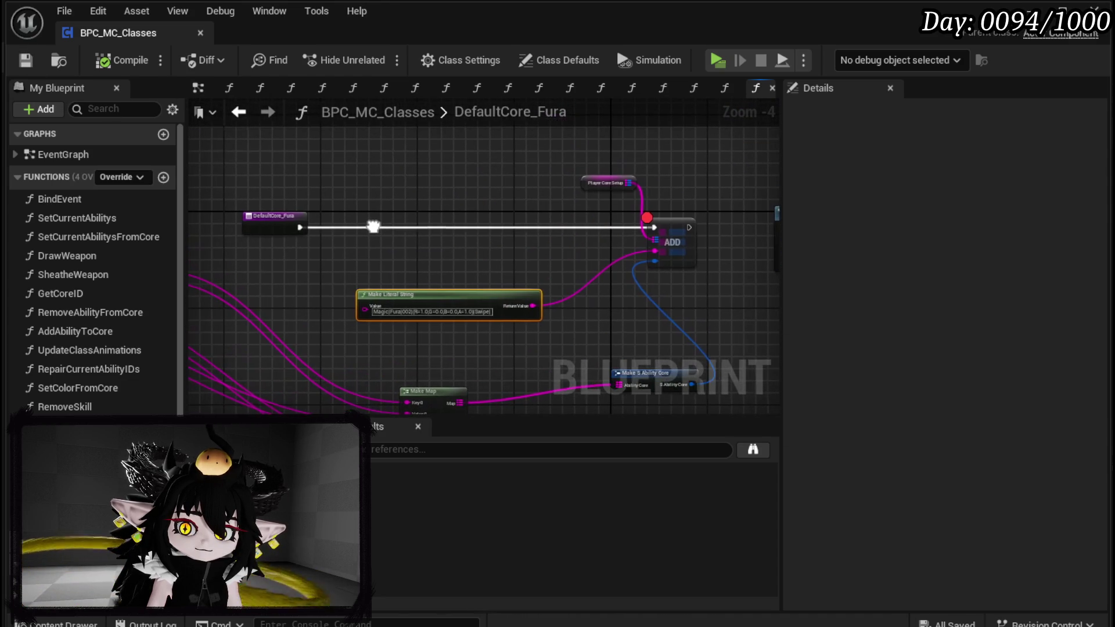
{"action": "left_click", "coordinate": [249, 116]}
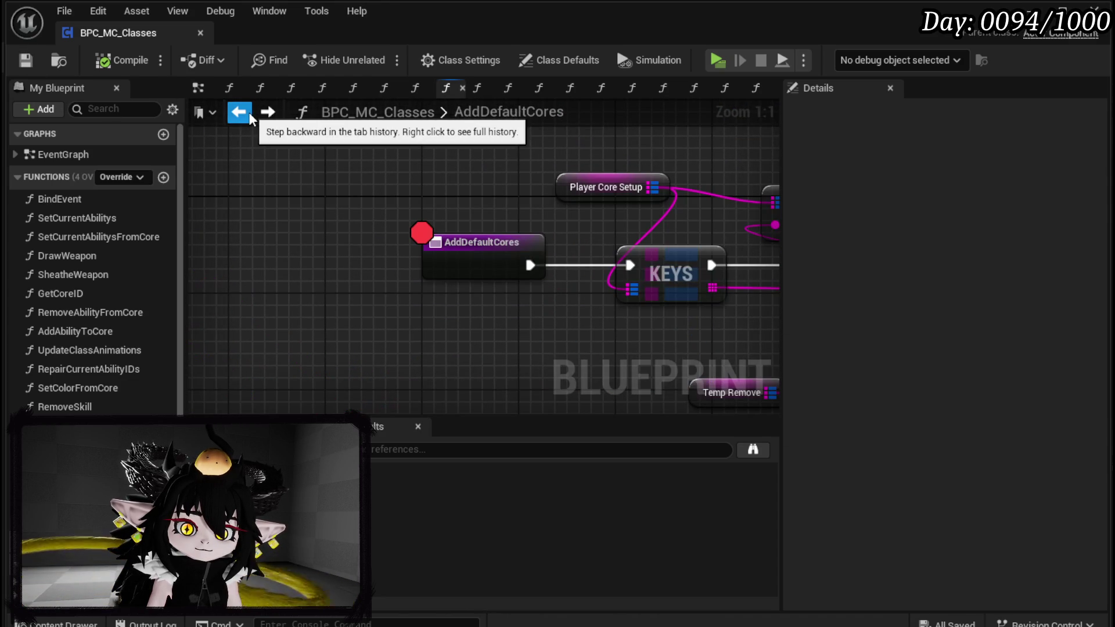
Review the AddDefaultCores graph's FIND, KEYS and loop nodes, then fit the whole graph in view.
{"action": "left_click_drag", "start_coordinate": [495, 253], "coordinate": [219, 239]}
{"action": "mouse_move", "coordinate": [512, 197]}
{"action": "left_mouse_down"}
{"action": "mouse_move", "coordinate": [348, 232]}
{"action": "mouse_move", "coordinate": [412, 214]}
{"action": "mouse_move", "coordinate": [492, 229]}
{"action": "left_mouse_up"}
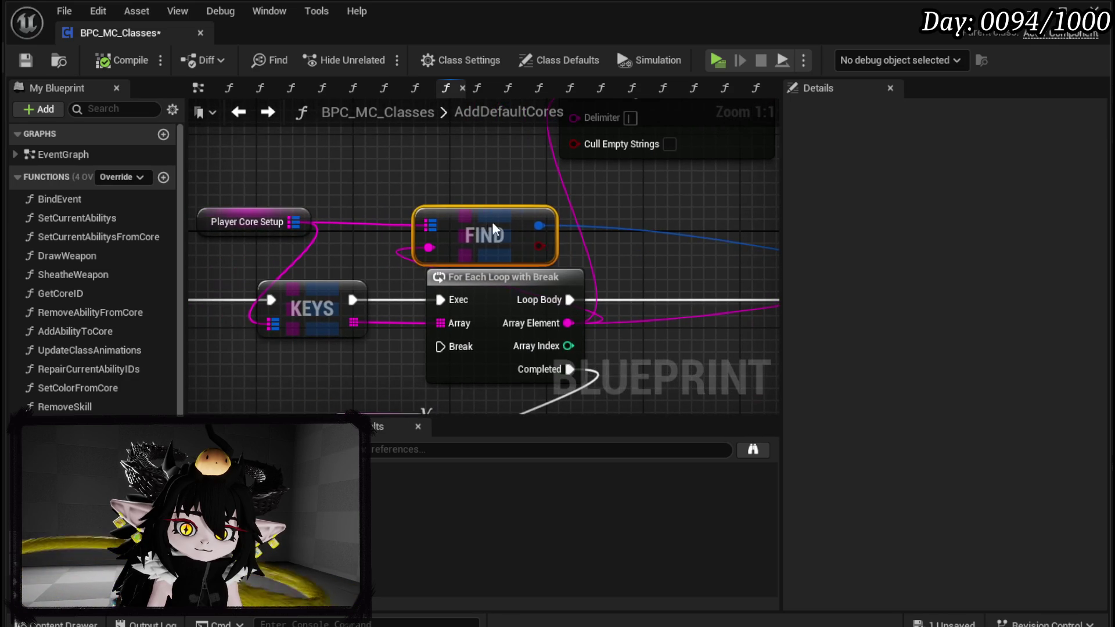
{"action": "left_click", "coordinate": [254, 200]}
{"action": "left_click_drag", "start_coordinate": [254, 200], "coordinate": [329, 239]}
{"action": "left_click", "coordinate": [484, 292]}
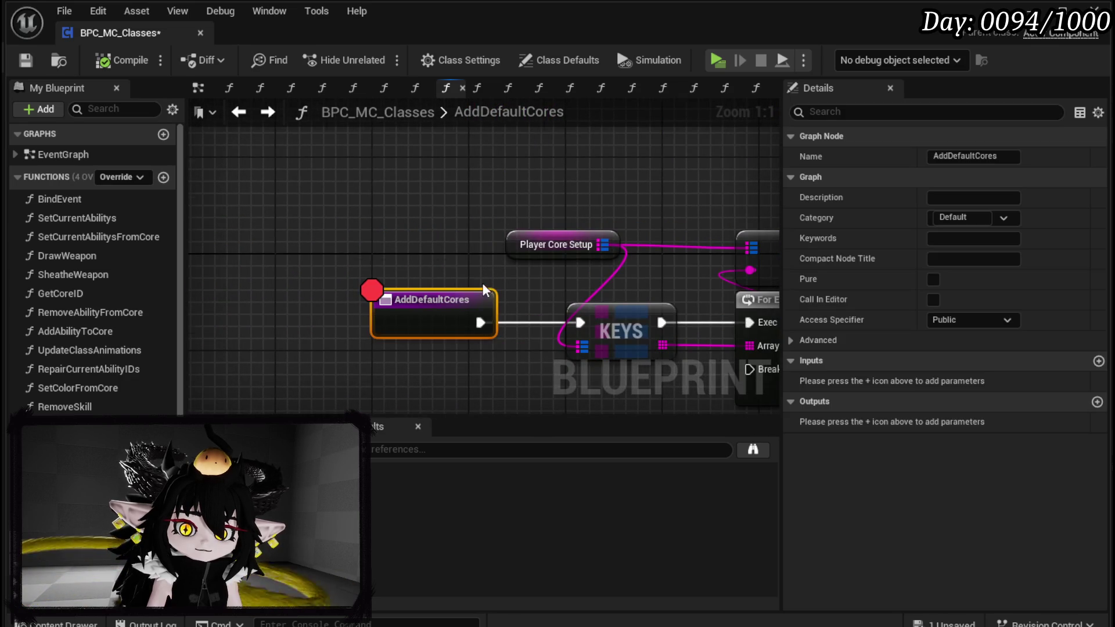
{"action": "scroll", "coordinate": [485, 292], "scroll_direction": "down", "scroll_amount": 4}
{"action": "left_click_drag", "start_coordinate": [485, 292], "coordinate": [328, 204]}
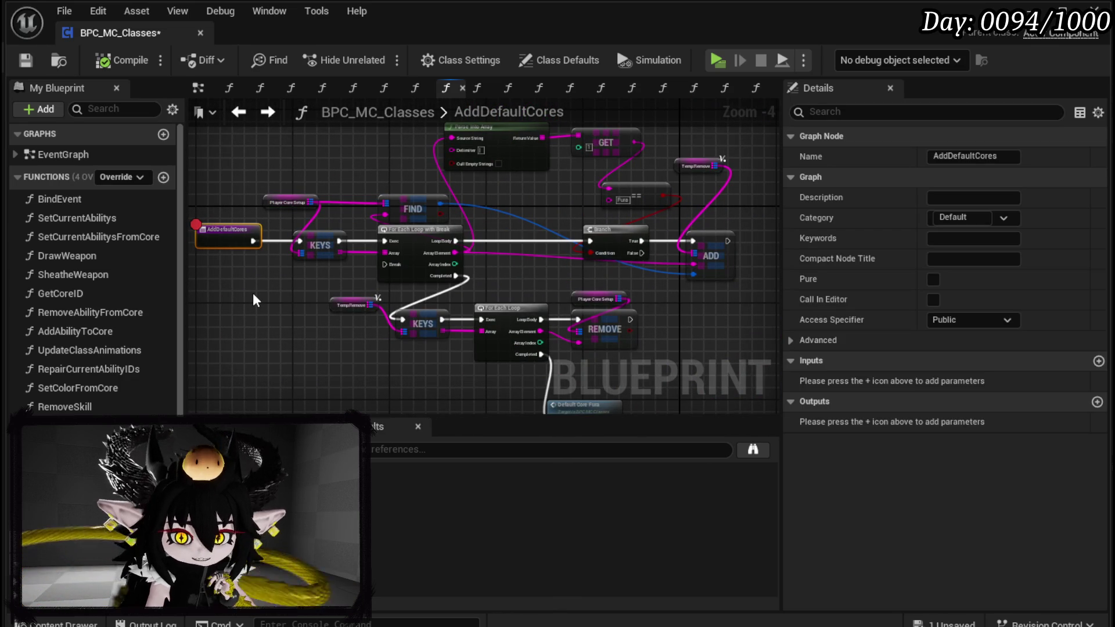
Save the classes blueprint and return to the L_DungeonCreationTest level editor.
{"action": "left_click", "coordinate": [25, 60]}
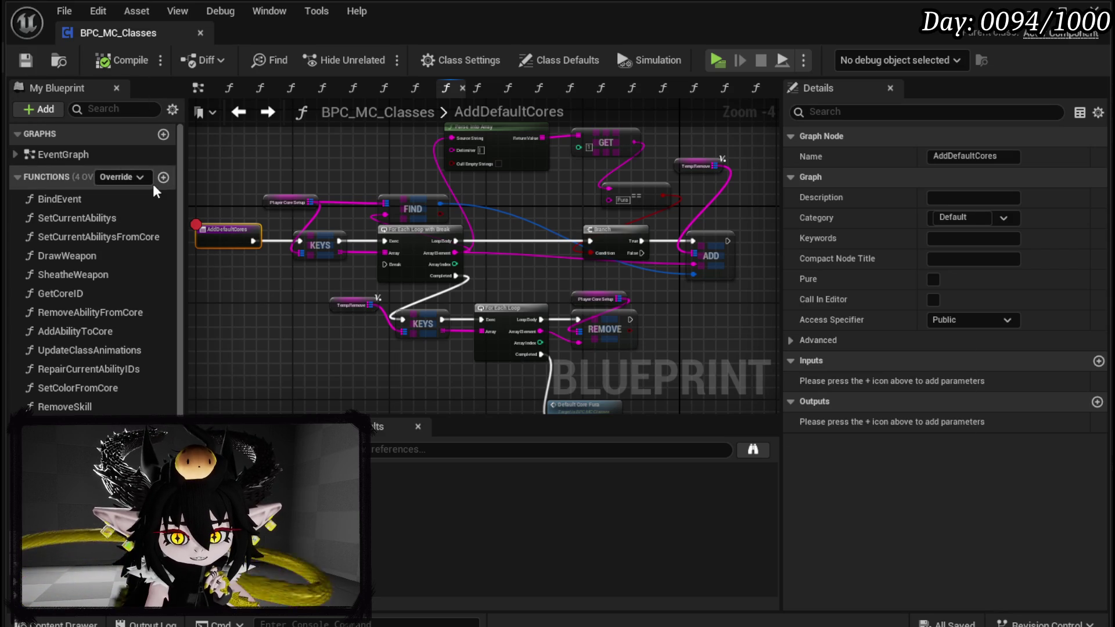
{"action": "scroll", "coordinate": [93, 270], "scroll_direction": "down", "scroll_amount": 3}
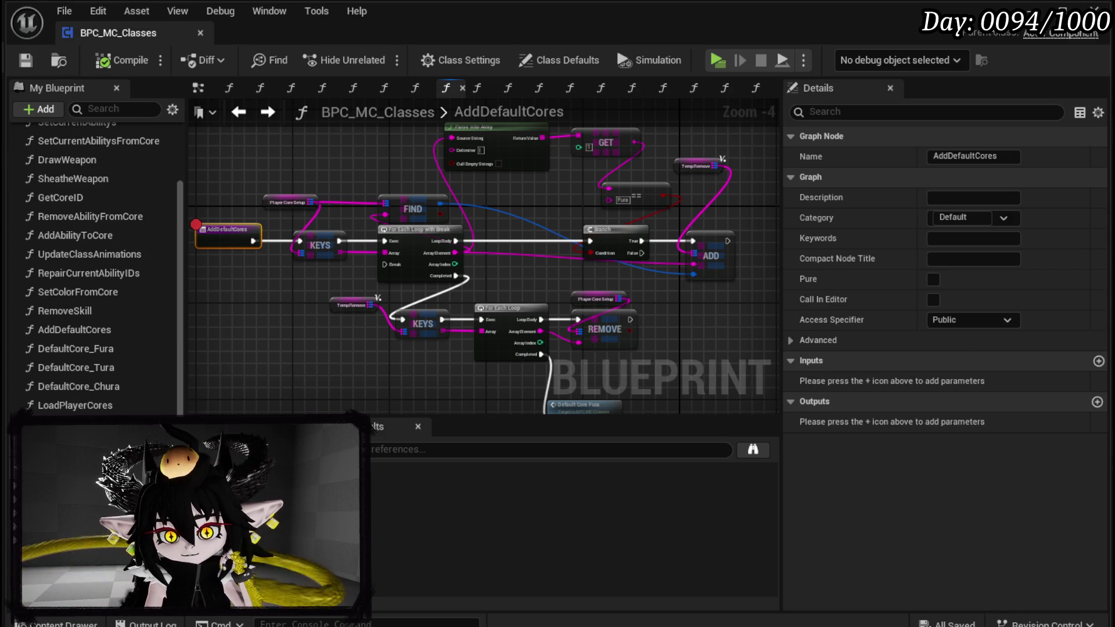
{"action": "left_click", "coordinate": [1030, 11]}
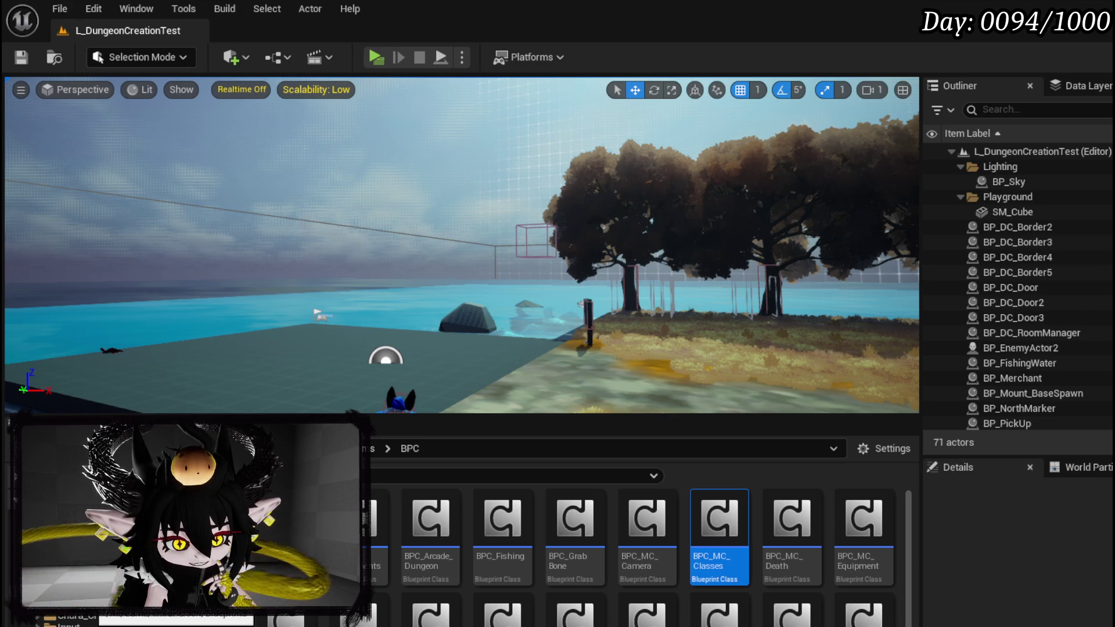
Browse to the ThirdPerson Blueprints folder and open BP_ThirdPersonCharacter.
{"action": "key", "text": "alt+Left"}
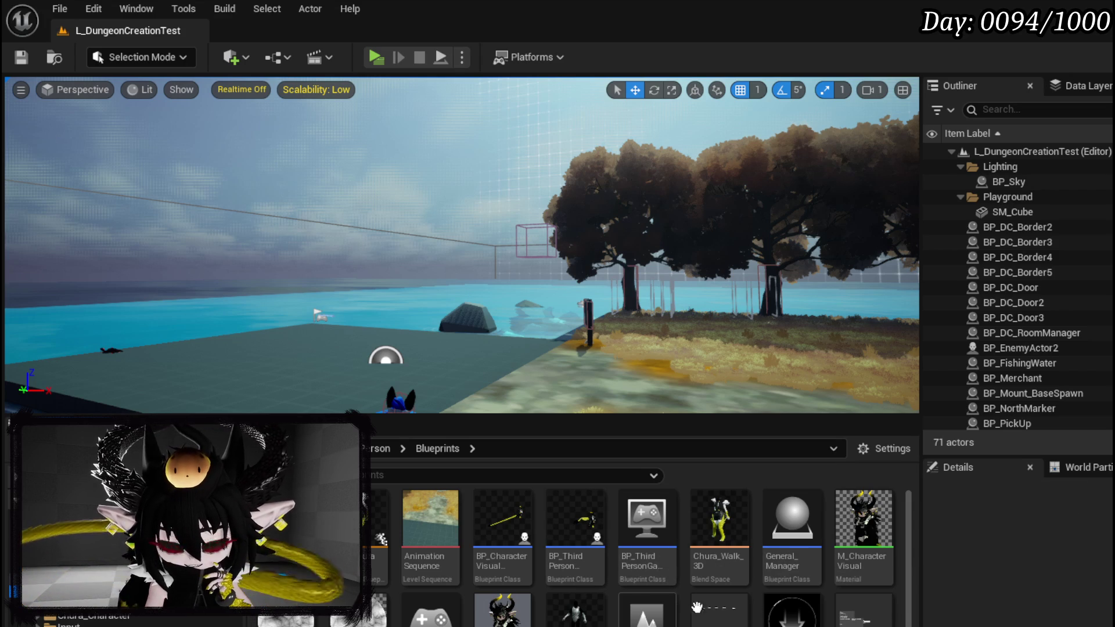
{"action": "mouse_move", "coordinate": [889, 613]}
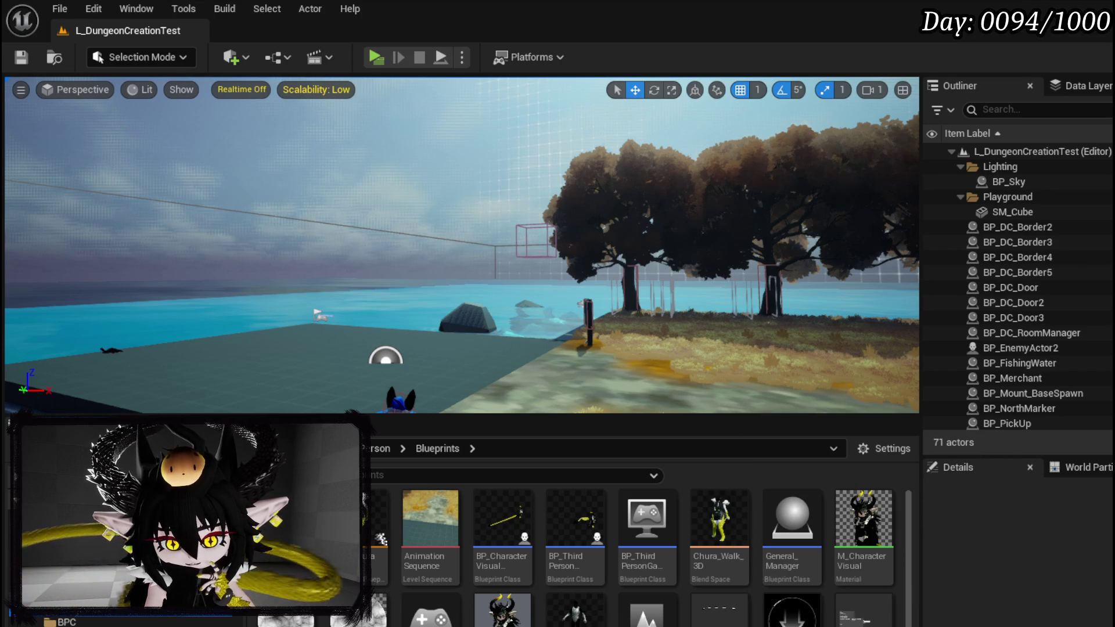
{"action": "scroll", "coordinate": [128, 581], "scroll_direction": "down", "scroll_amount": 5}
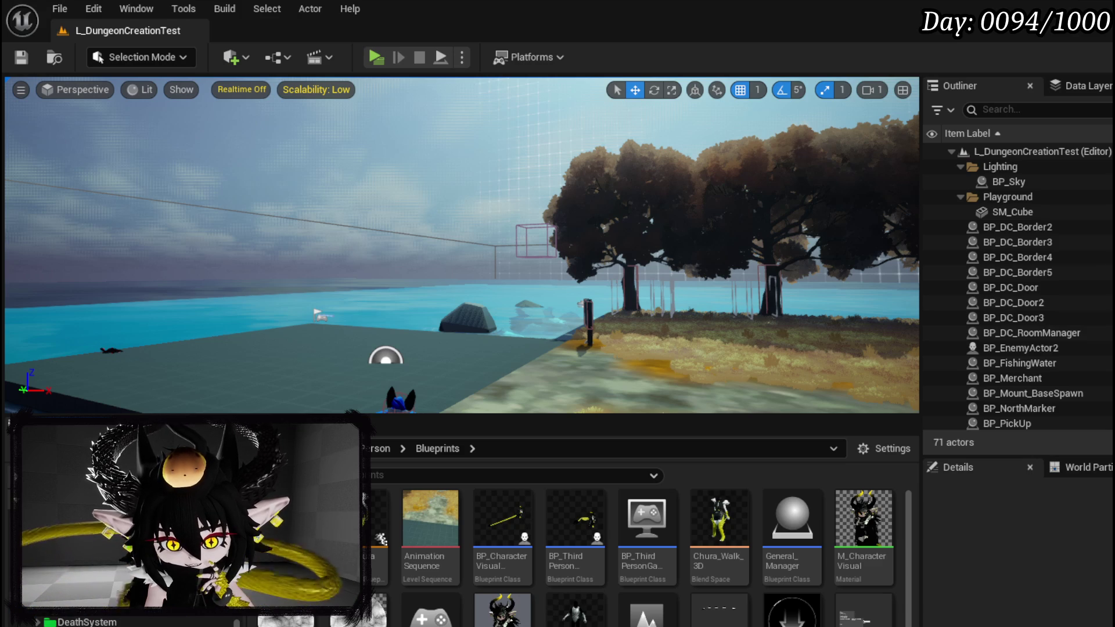
{"action": "scroll", "coordinate": [128, 581], "scroll_direction": "up", "scroll_amount": 3}
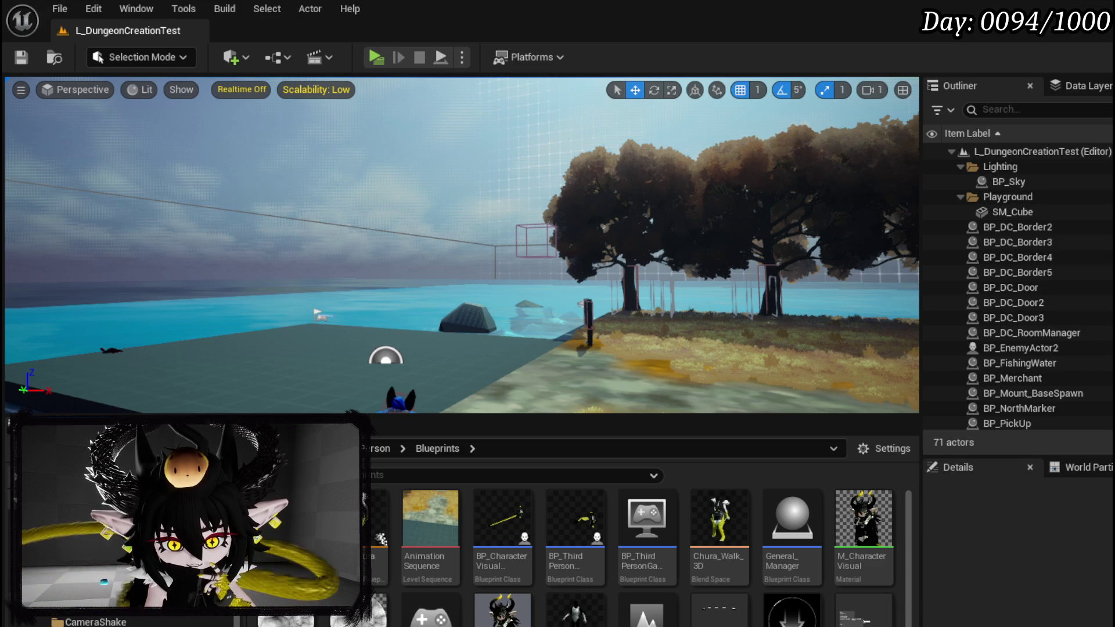
{"action": "scroll", "coordinate": [128, 581], "scroll_direction": "down", "scroll_amount": 3}
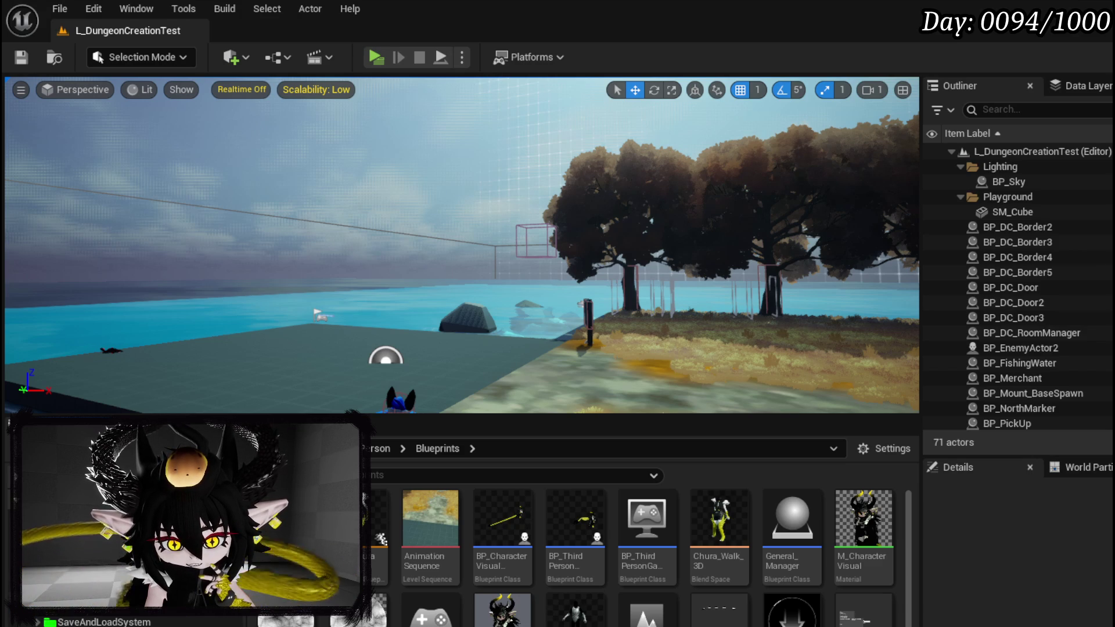
{"action": "double_click", "coordinate": [584, 538]}
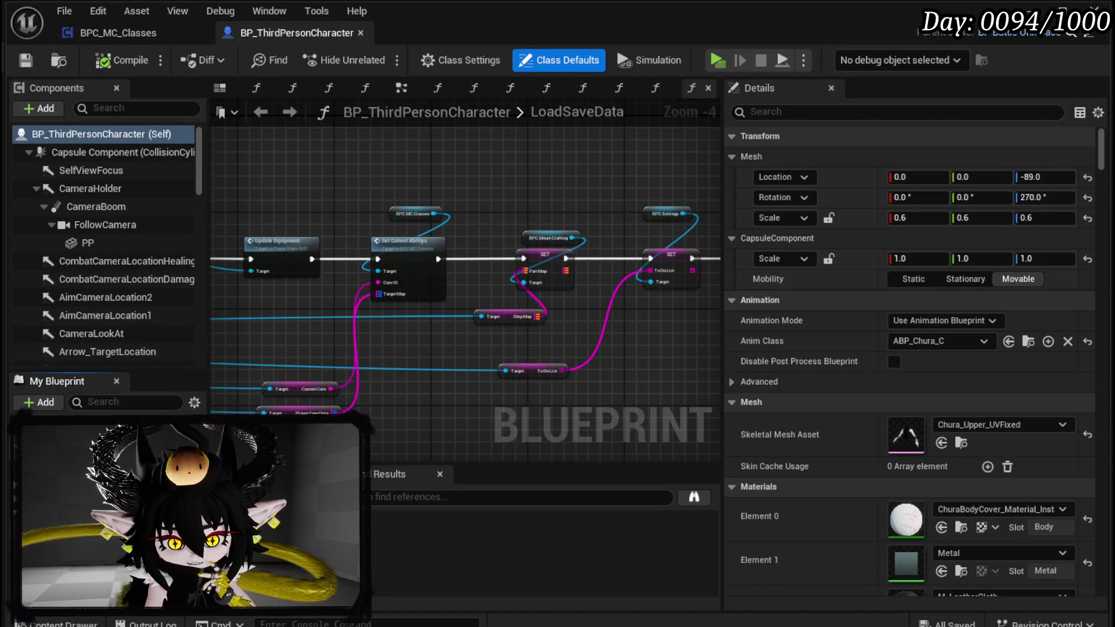
In LoadGame, follow Add Default Cores into the DefaultCore_Fura function, then return to LoadGame.
{"action": "left_click", "coordinate": [655, 88]}
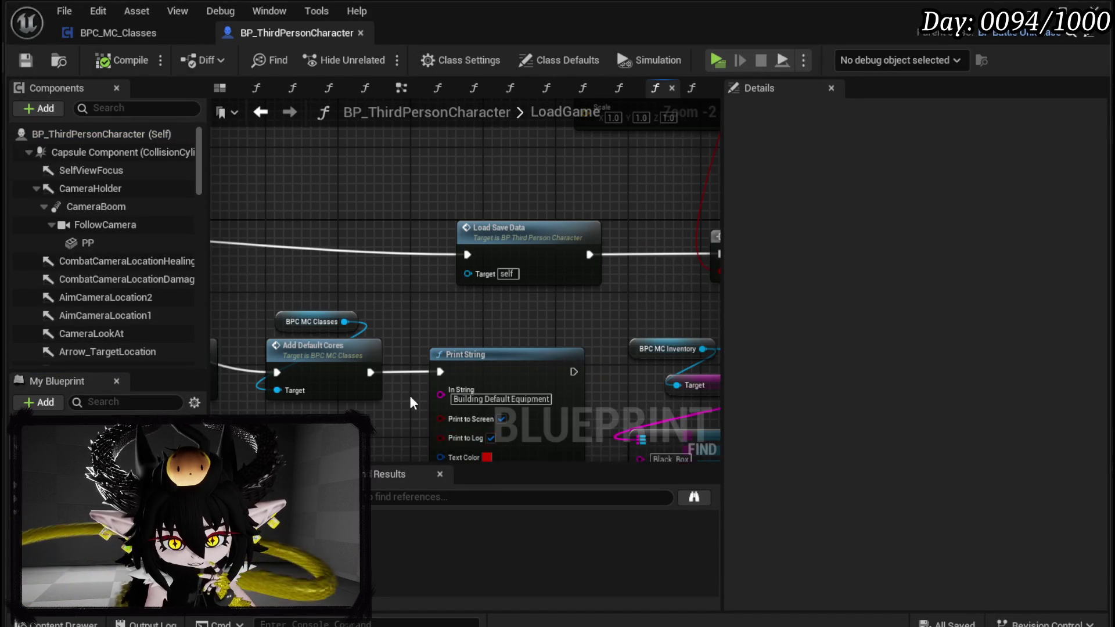
{"action": "scroll", "coordinate": [442, 415], "scroll_direction": "down", "scroll_amount": 1}
{"action": "mouse_move", "coordinate": [442, 406]}
{"action": "left_mouse_down"}
{"action": "mouse_move", "coordinate": [498, 393]}
{"action": "mouse_move", "coordinate": [562, 310]}
{"action": "mouse_move", "coordinate": [517, 329]}
{"action": "mouse_move", "coordinate": [423, 319]}
{"action": "left_mouse_up"}
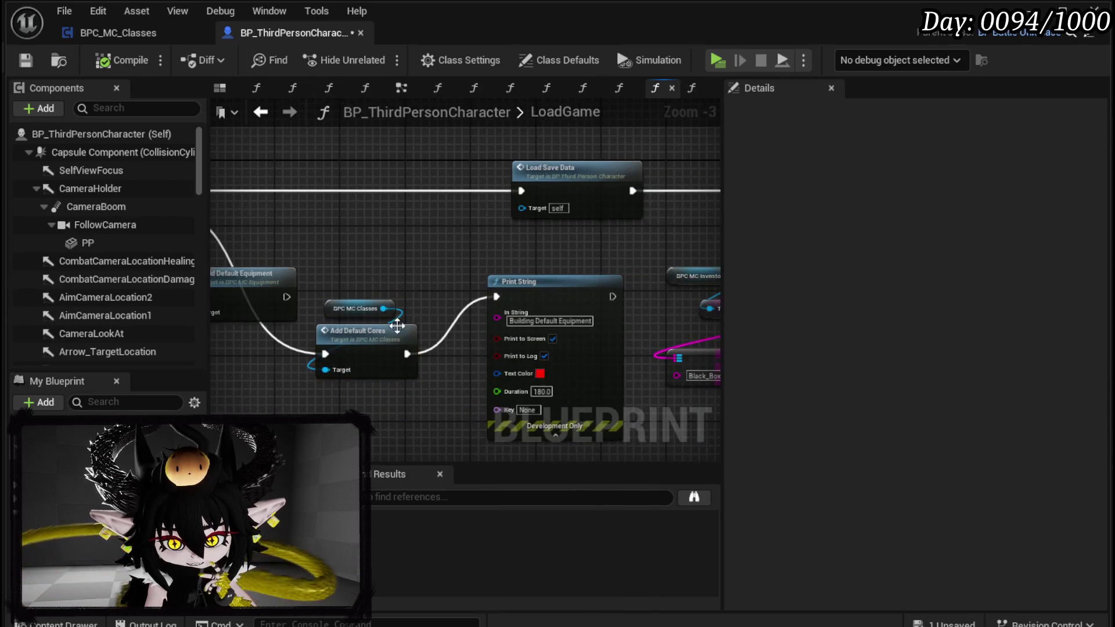
{"action": "double_click", "coordinate": [357, 346]}
{"action": "double_click", "coordinate": [548, 404]}
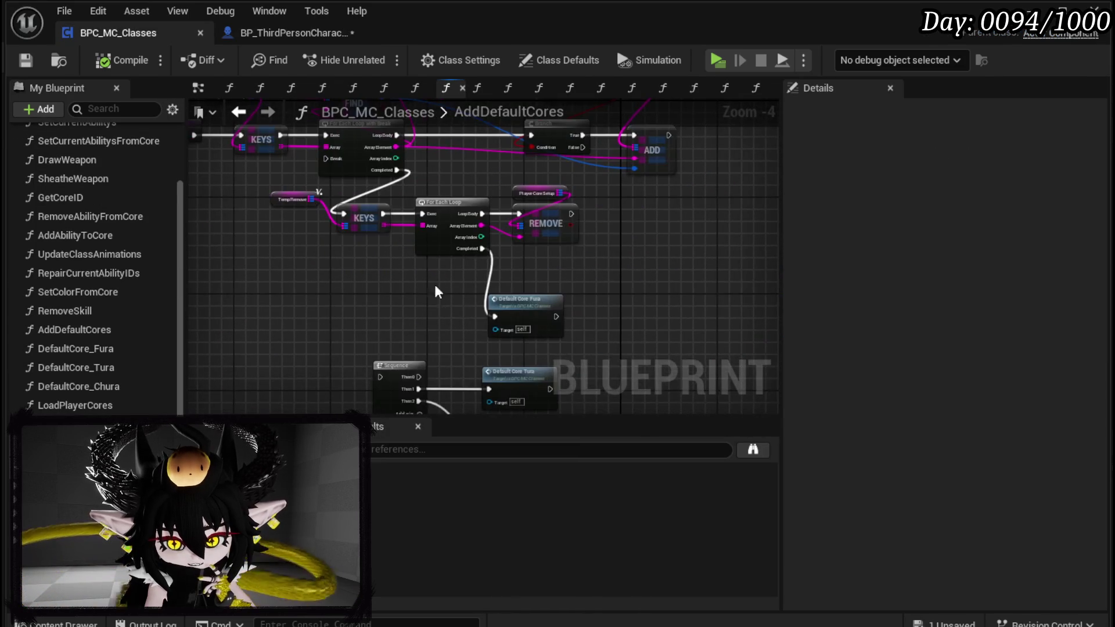
{"action": "scroll", "coordinate": [306, 347], "scroll_direction": "down", "scroll_amount": 3}
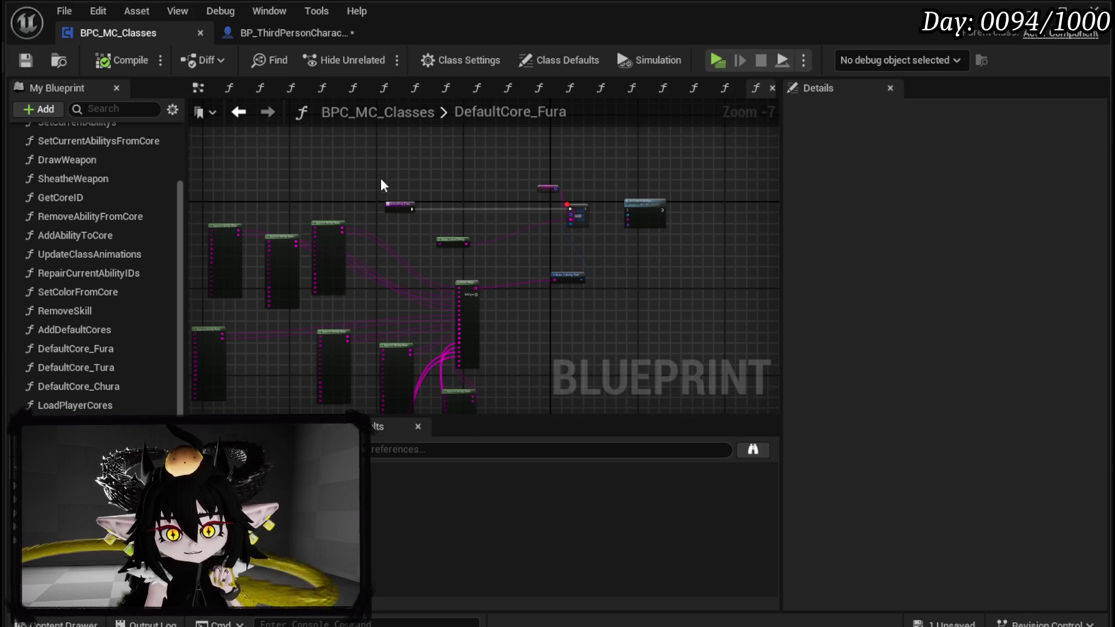
{"action": "left_click", "coordinate": [301, 36]}
Save the character blueprint, nudge Print String left, and select Build Default Equipment with its equipment reference.
{"action": "left_click", "coordinate": [25, 59]}
{"action": "left_click_drag", "start_coordinate": [308, 206], "coordinate": [638, 253]}
{"action": "left_click_drag", "start_coordinate": [697, 360], "coordinate": [264, 316]}
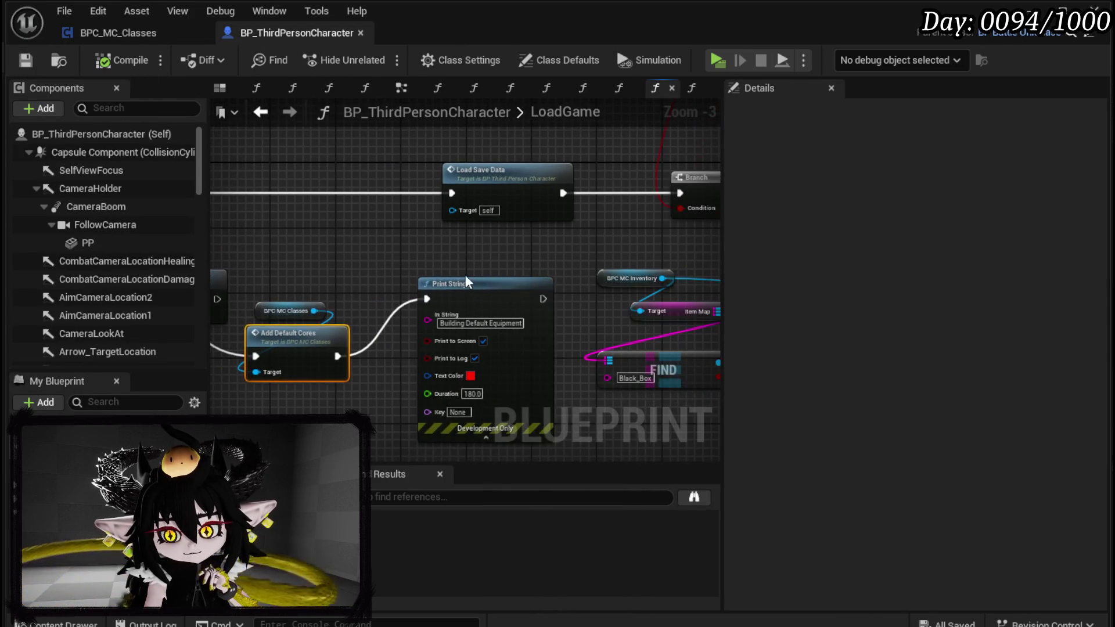
{"action": "left_click", "coordinate": [430, 332]}
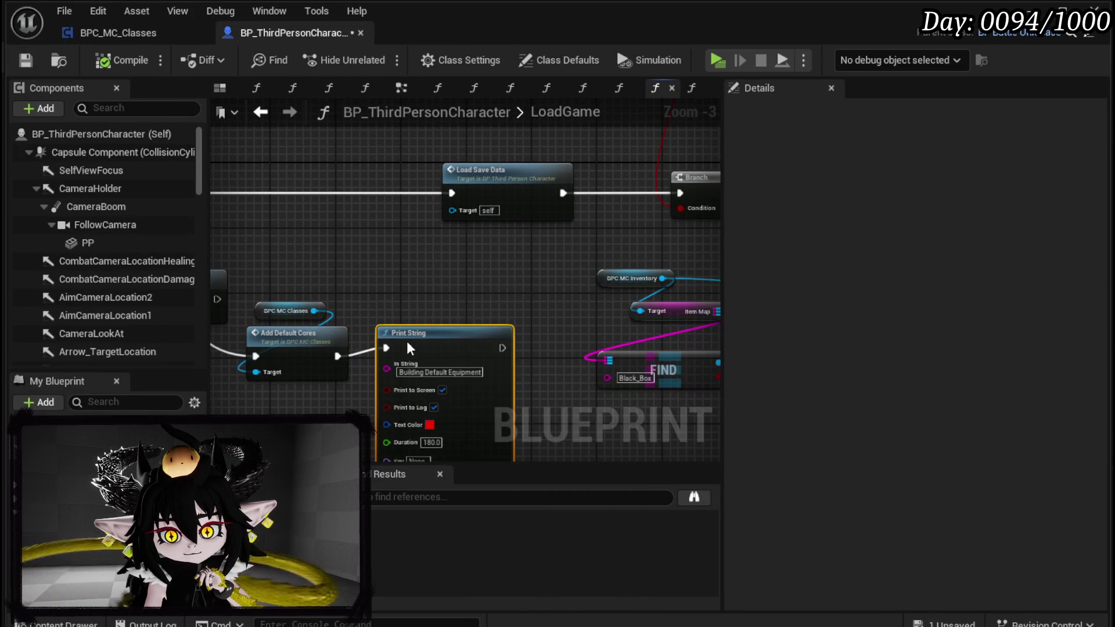
{"action": "left_click_drag", "start_coordinate": [429, 332], "coordinate": [413, 334]}
{"action": "left_click_drag", "start_coordinate": [409, 296], "coordinate": [651, 301]}
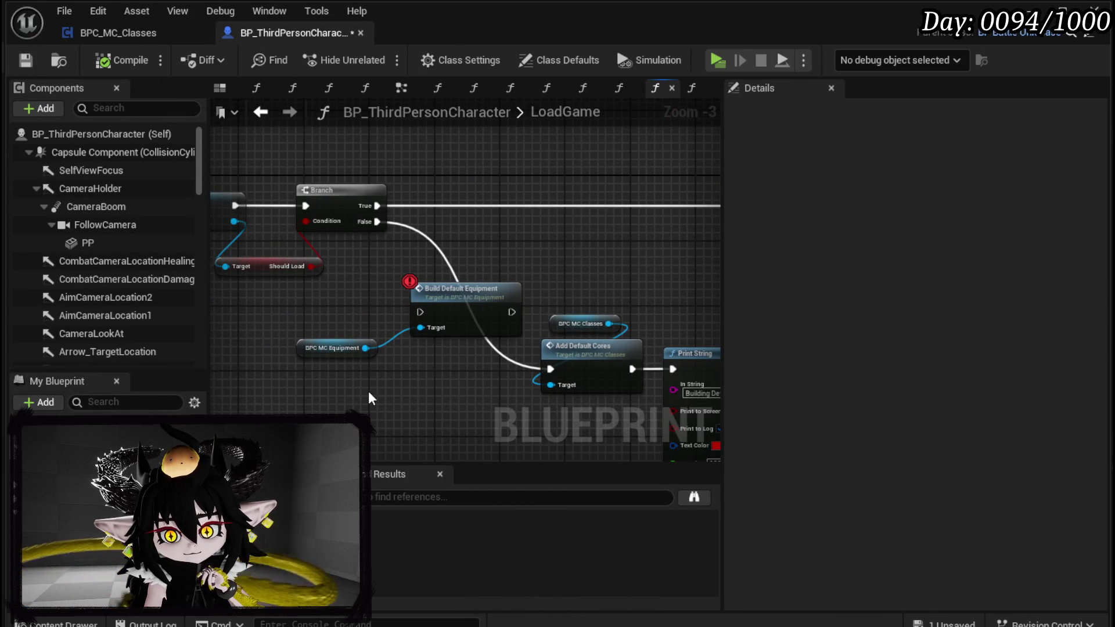
{"action": "left_click_drag", "start_coordinate": [361, 389], "coordinate": [456, 322]}
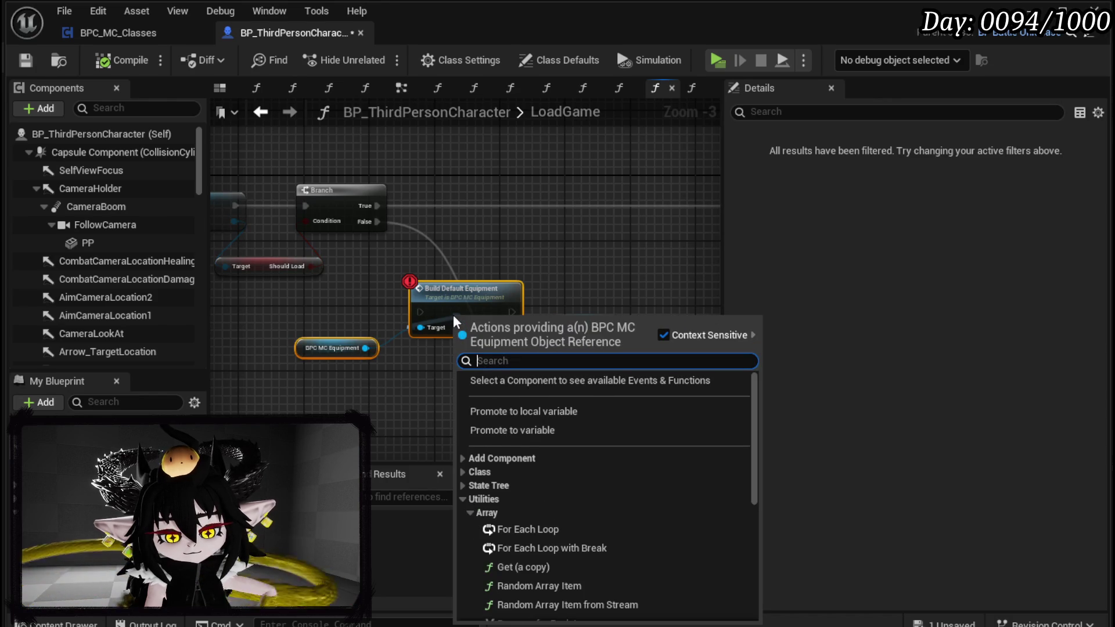
Delete the Build Default Equipment nodes from LoadGame, then compile and save the character blueprint.
{"action": "key", "text": "Escape"}
{"action": "key", "text": "Delete"}
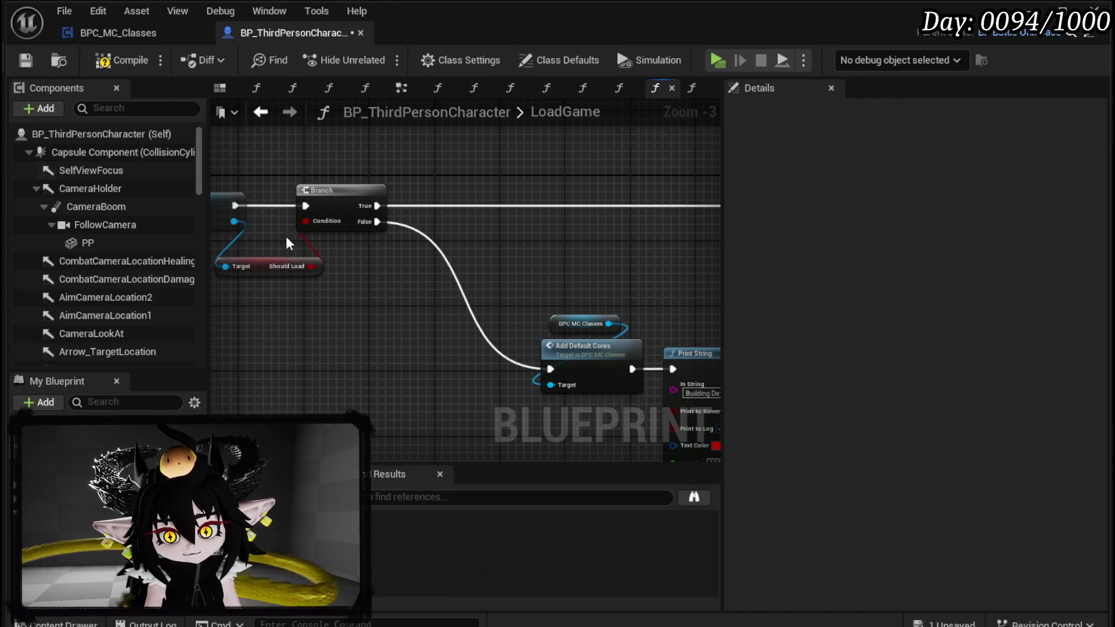
{"action": "left_click", "coordinate": [124, 60]}
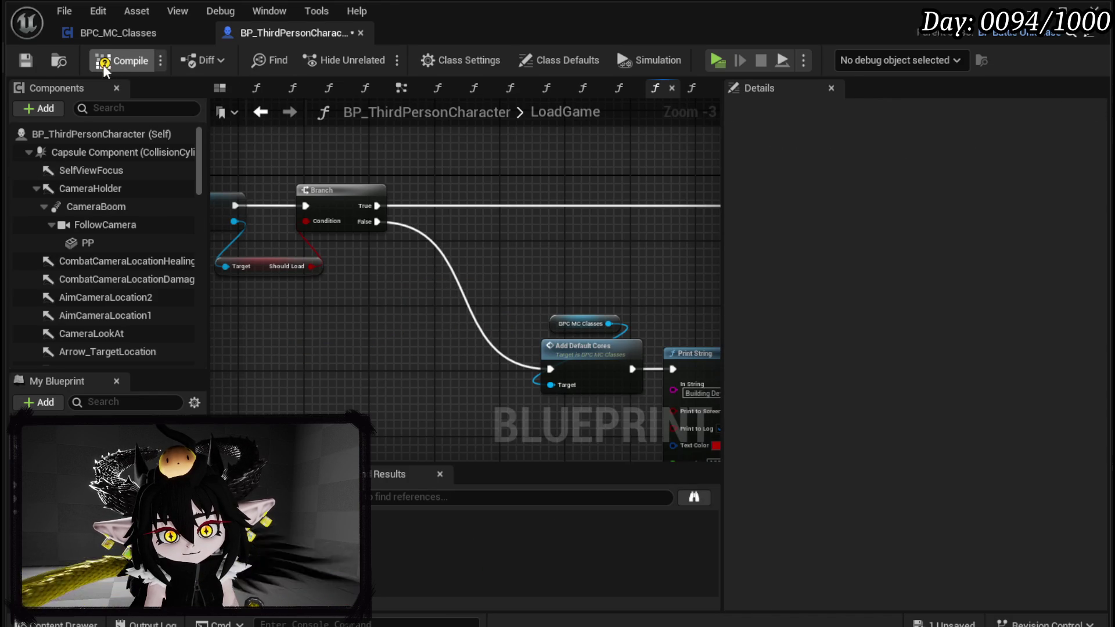
{"action": "left_click", "coordinate": [25, 60]}
Zoom out over LoadGame, then switch to the classes blueprint's DefaultCore_Fura graph.
{"action": "mouse_move", "coordinate": [482, 260]}
{"action": "left_mouse_down"}
{"action": "mouse_move", "coordinate": [430, 274]}
{"action": "mouse_move", "coordinate": [416, 261]}
{"action": "mouse_move", "coordinate": [281, 238]}
{"action": "left_mouse_up"}
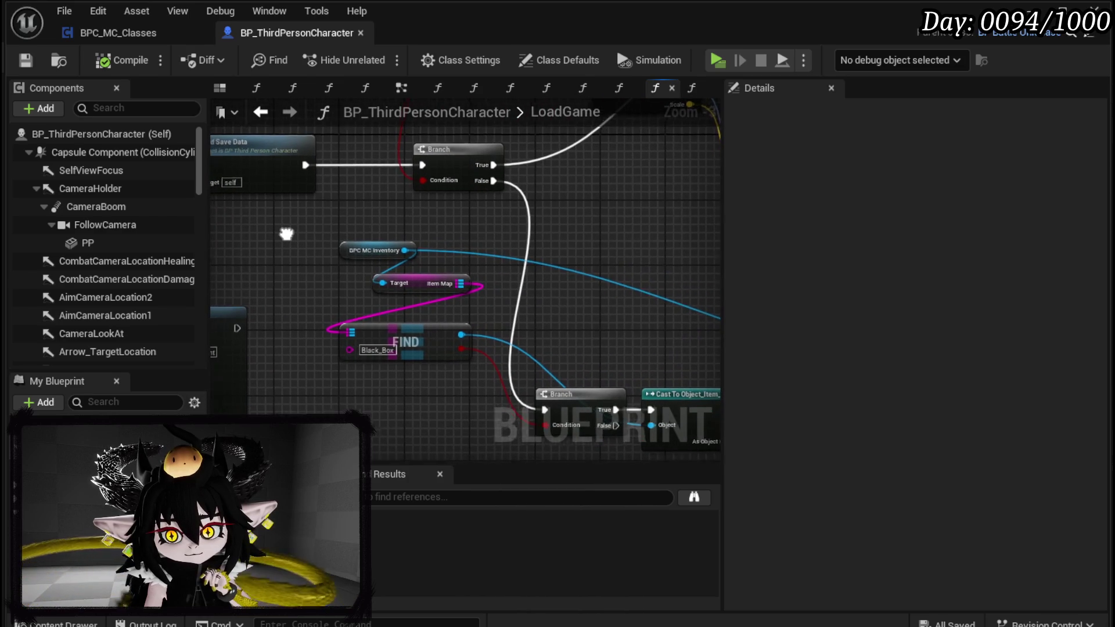
{"action": "mouse_move", "coordinate": [473, 242]}
{"action": "left_mouse_down"}
{"action": "mouse_move", "coordinate": [343, 303]}
{"action": "mouse_move", "coordinate": [592, 318]}
{"action": "left_mouse_up"}
{"action": "scroll", "coordinate": [343, 296], "scroll_direction": "down", "scroll_amount": 3}
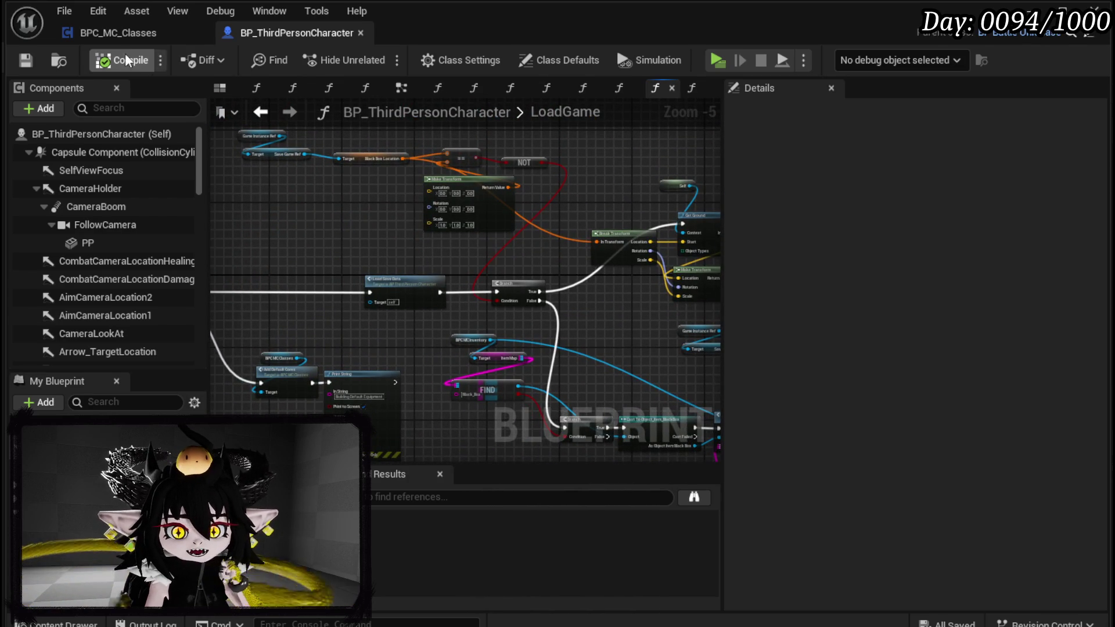
{"action": "left_click", "coordinate": [118, 32]}
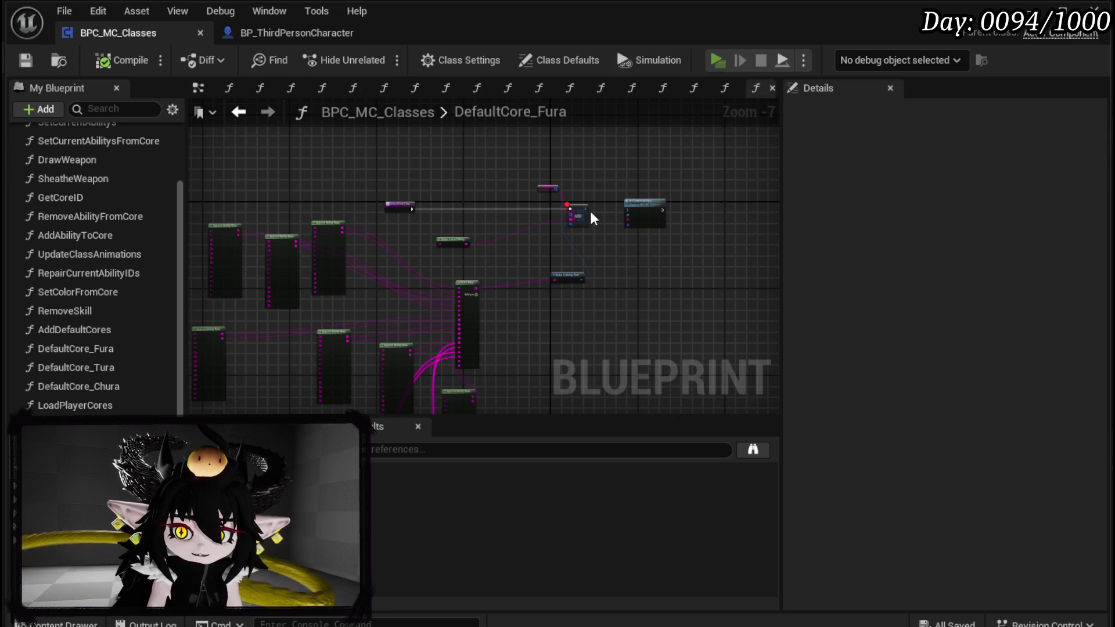
Start play mode and open the To Do List from the pause menu.
{"action": "key", "text": "alt+p"}
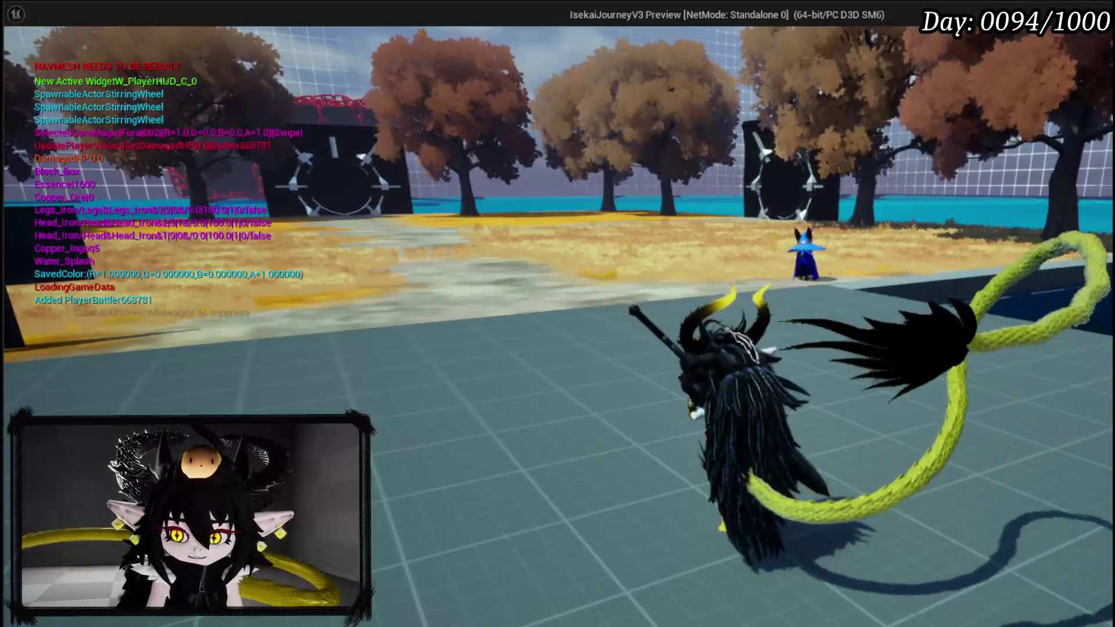
{"action": "key", "text": "Tab"}
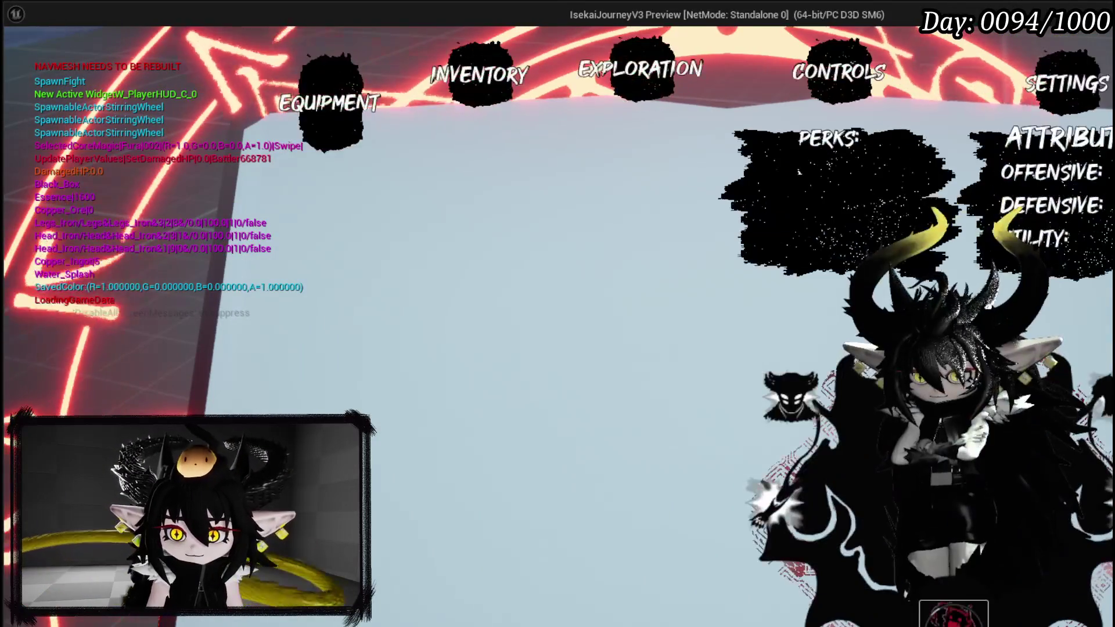
{"action": "key", "text": "Tab"}
{"action": "key", "text": "Escape"}
{"action": "left_click", "coordinate": [488, 441]}
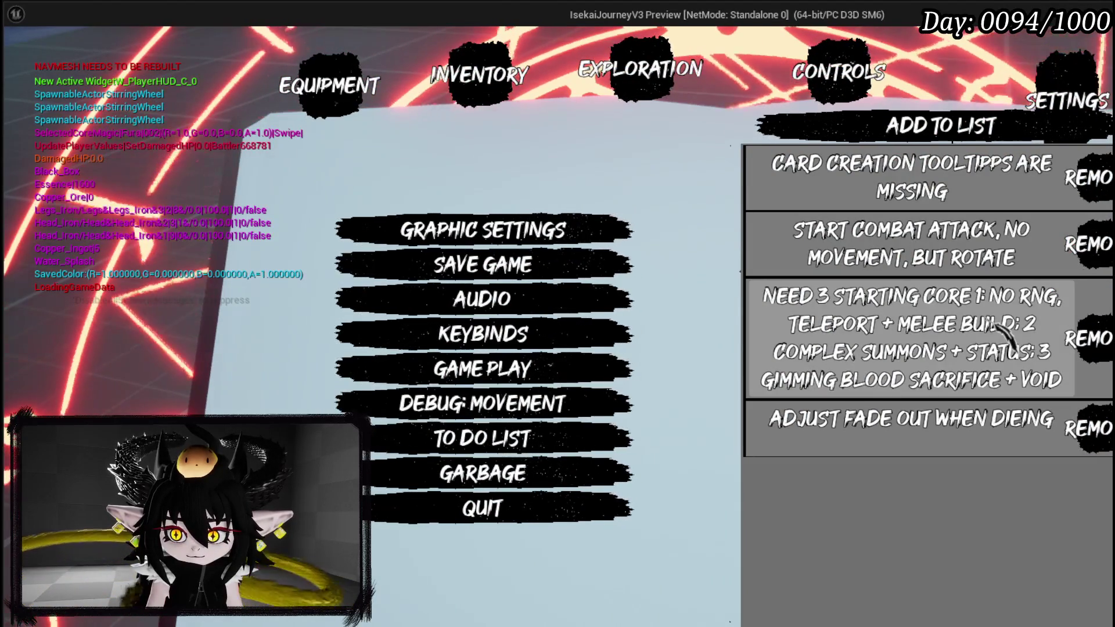
Remove 'NO RNG, TELEPORT + MELEE' and 'CORE 1:' from the third to-do entry.
{"action": "left_click", "coordinate": [986, 322]}
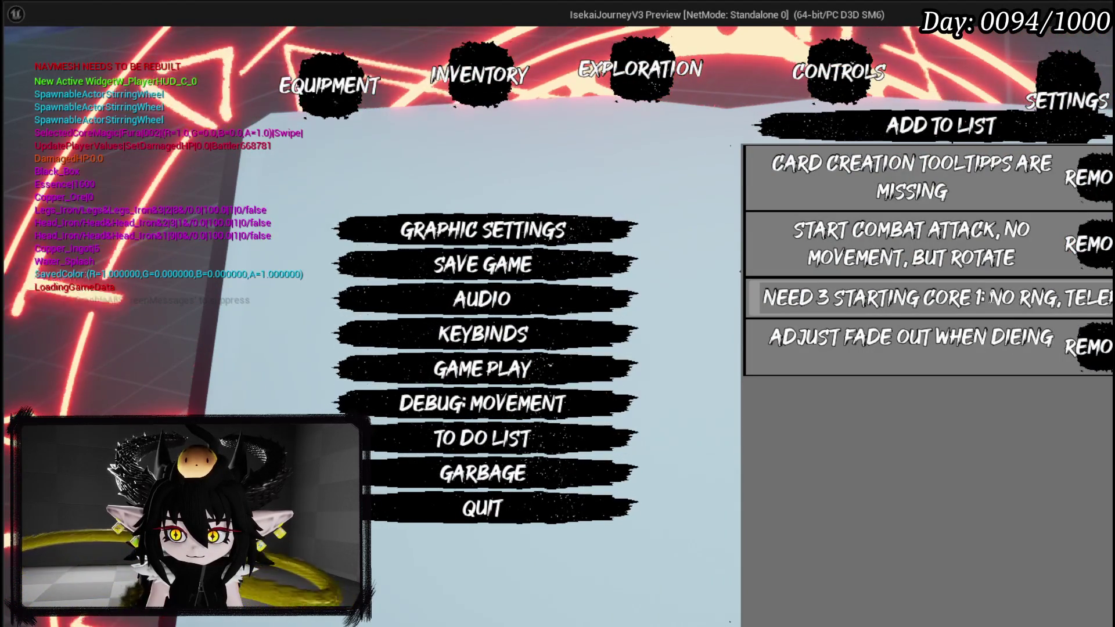
{"action": "mouse_move", "coordinate": [815, 298]}
{"action": "left_mouse_down"}
{"action": "mouse_move", "coordinate": [1109, 298]}
{"action": "mouse_move", "coordinate": [1031, 298]}
{"action": "left_mouse_up"}
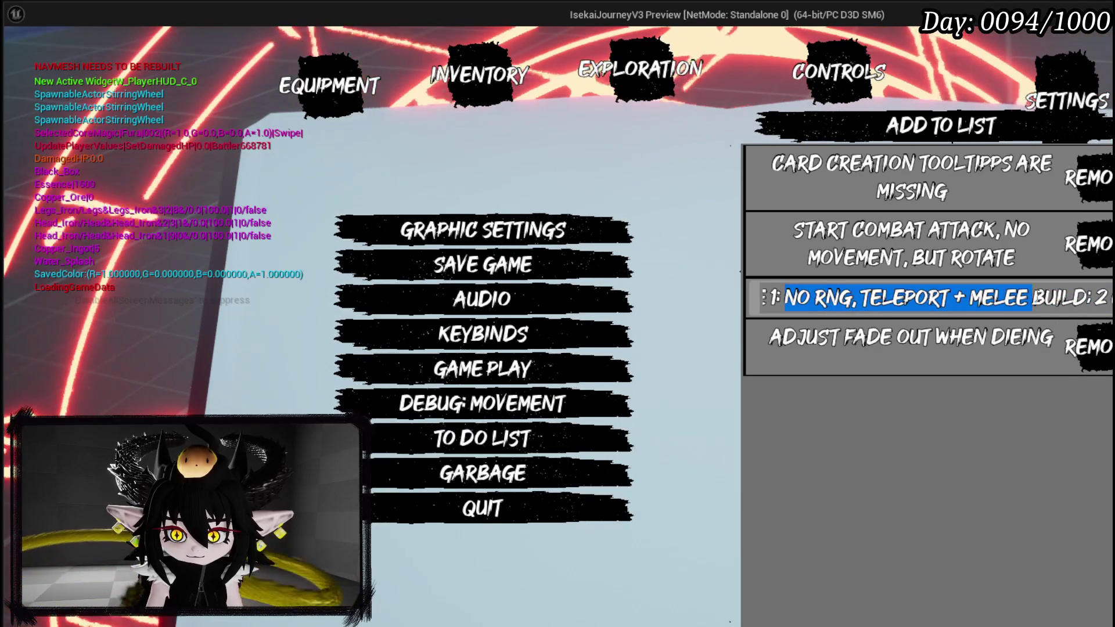
{"action": "key", "text": "BackSpace"}
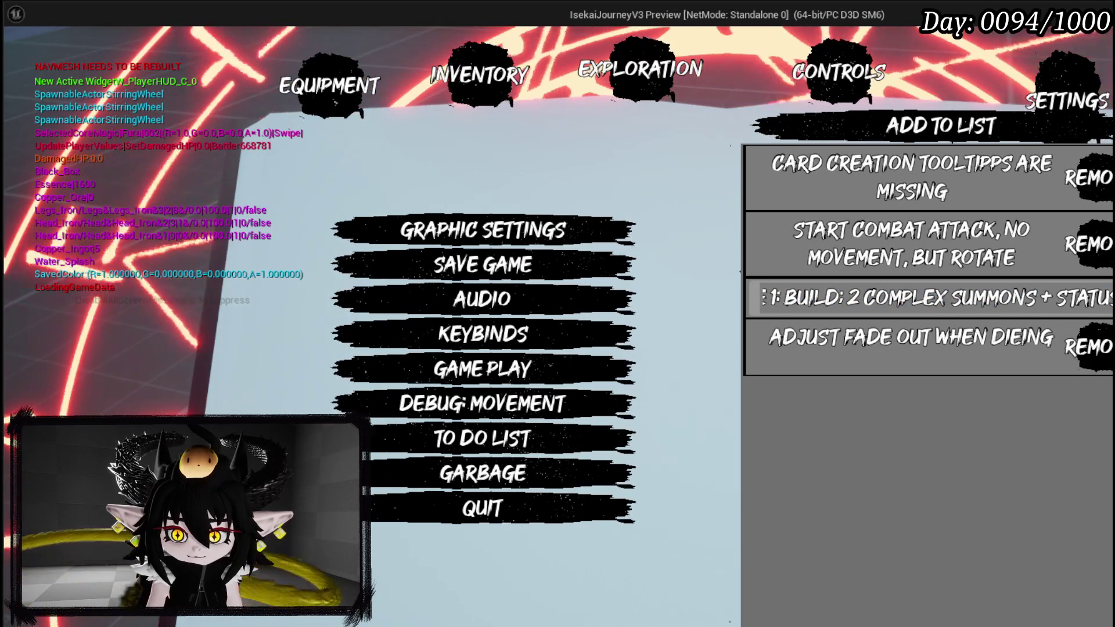
{"action": "left_click_drag", "start_coordinate": [785, 298], "coordinate": [924, 298]}
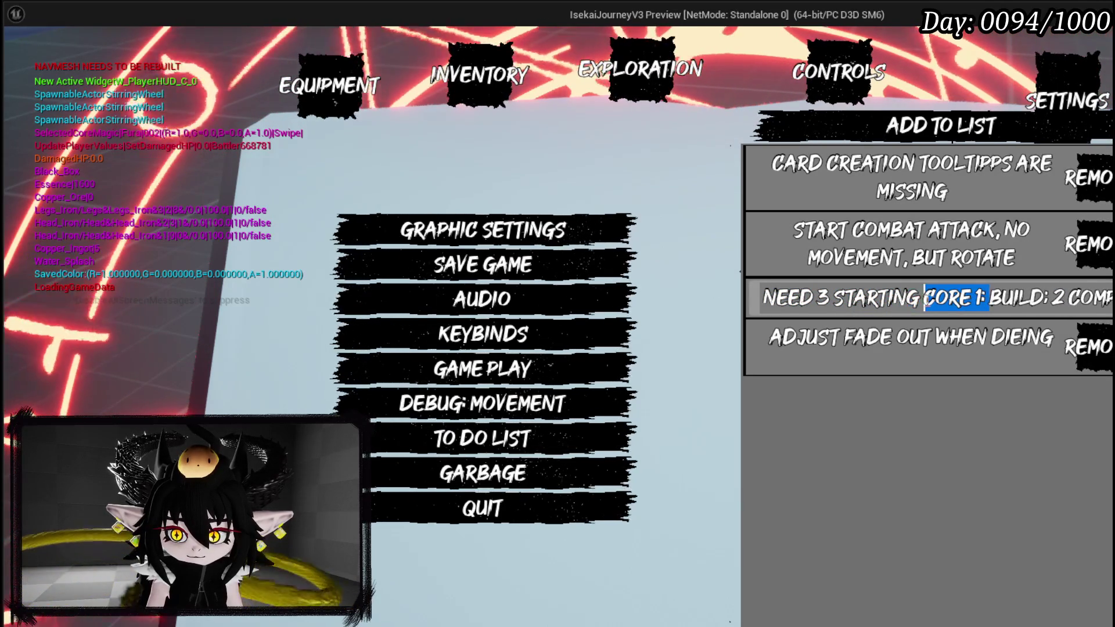
{"action": "key", "text": "BackSpace"}
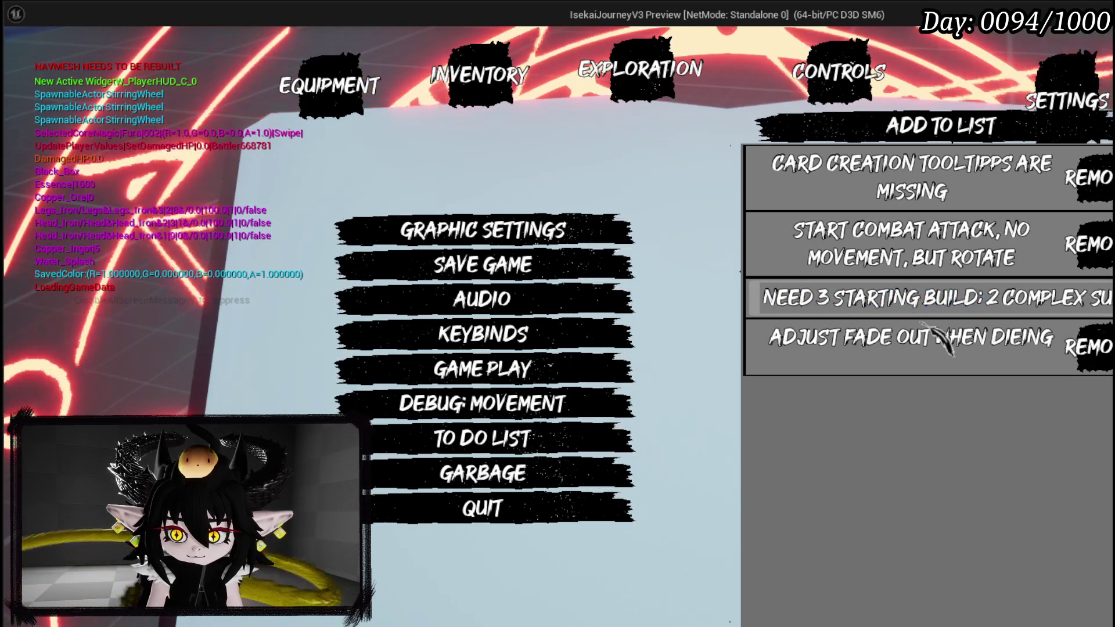
{"action": "key", "text": "Return"}
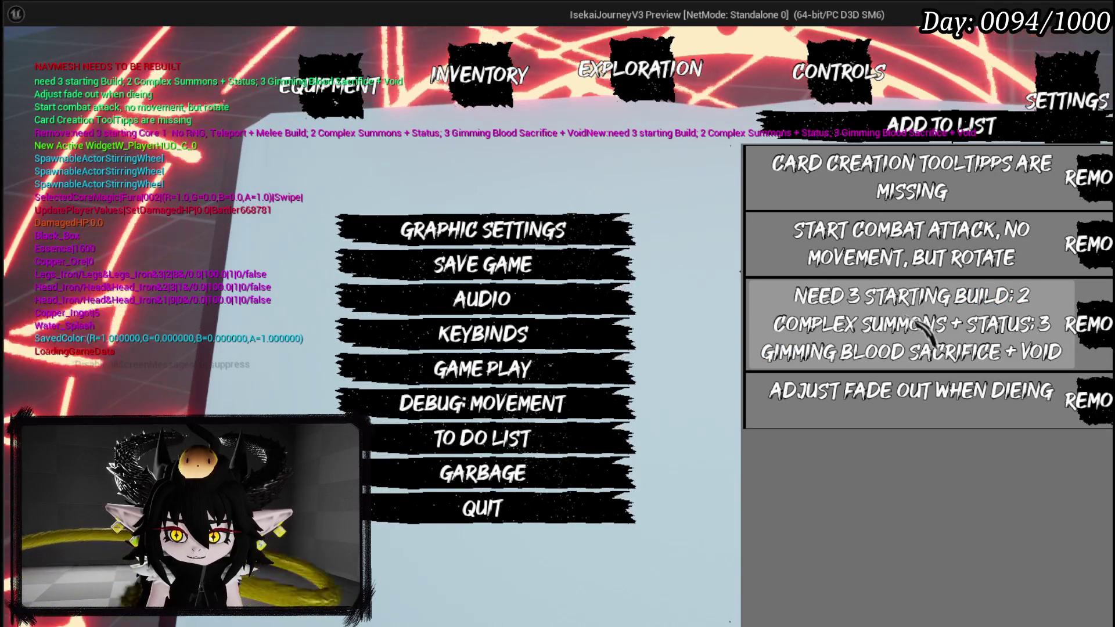
Add a to-do entry reading 'Delet save button, so I can test a new game start'.
{"action": "left_click", "coordinate": [914, 140]}
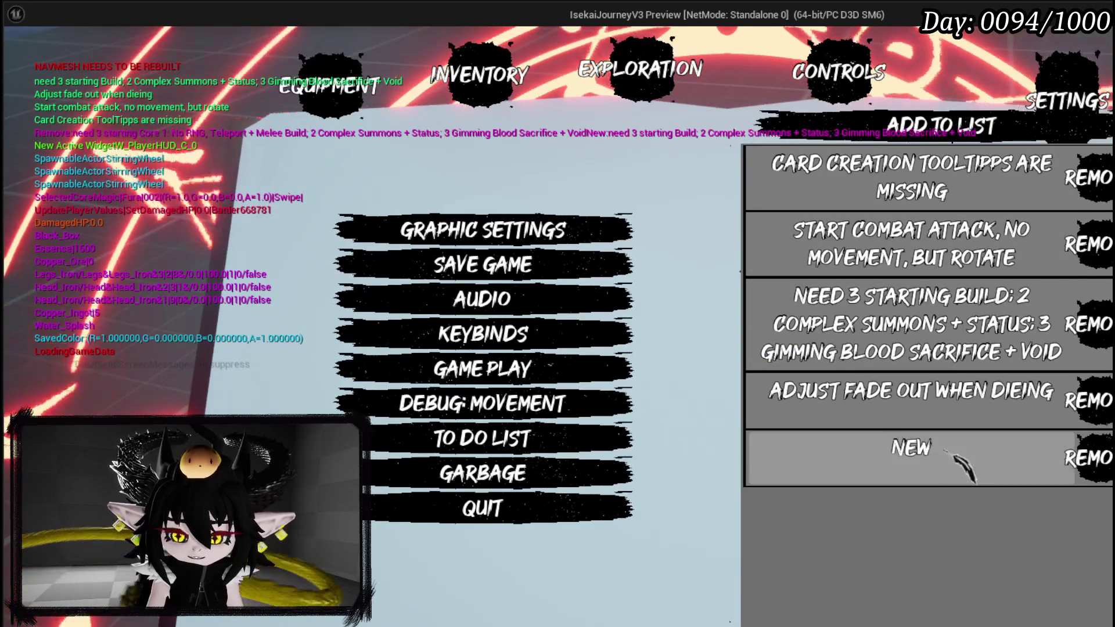
{"action": "left_click", "coordinate": [932, 459]}
{"action": "double_click", "coordinate": [931, 450]}
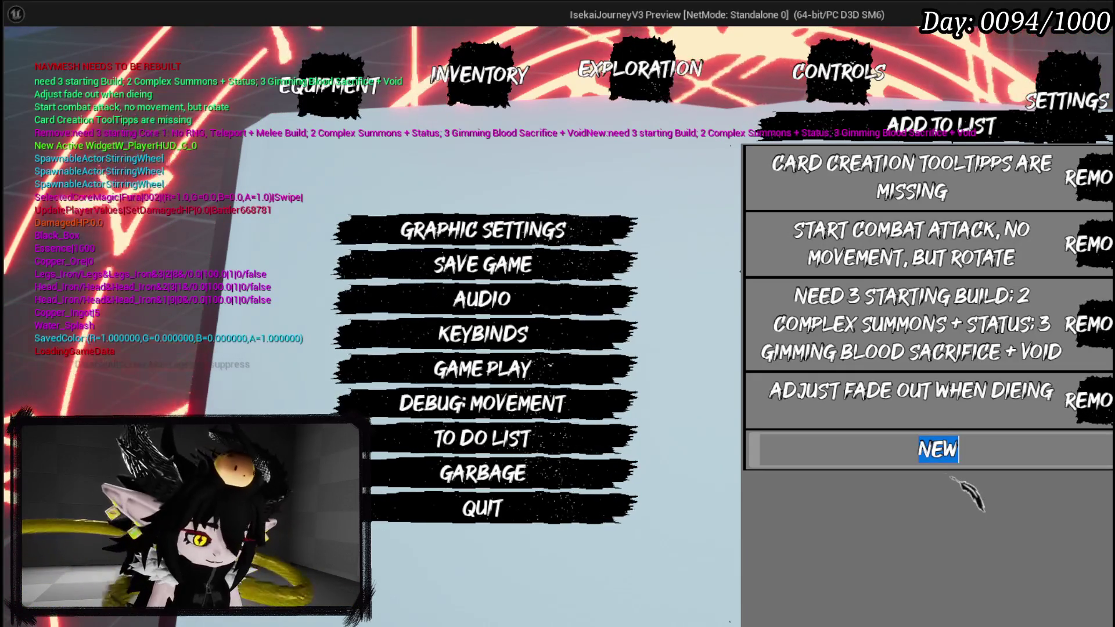
{"action": "type", "text": "Delet save bu"}
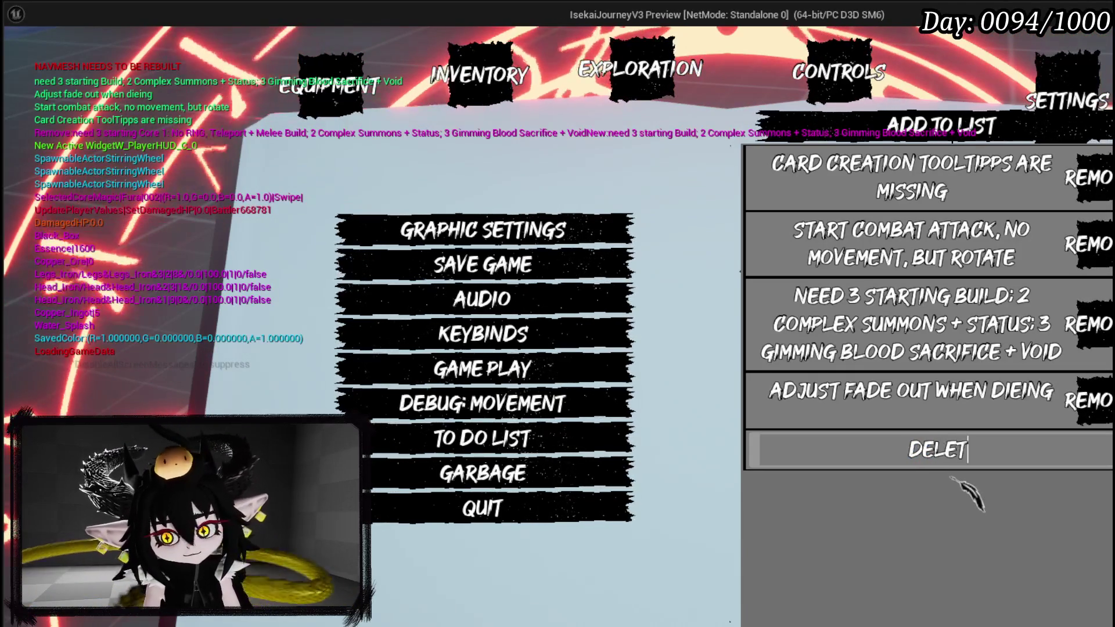
{"action": "type", "text": "tton, so"}
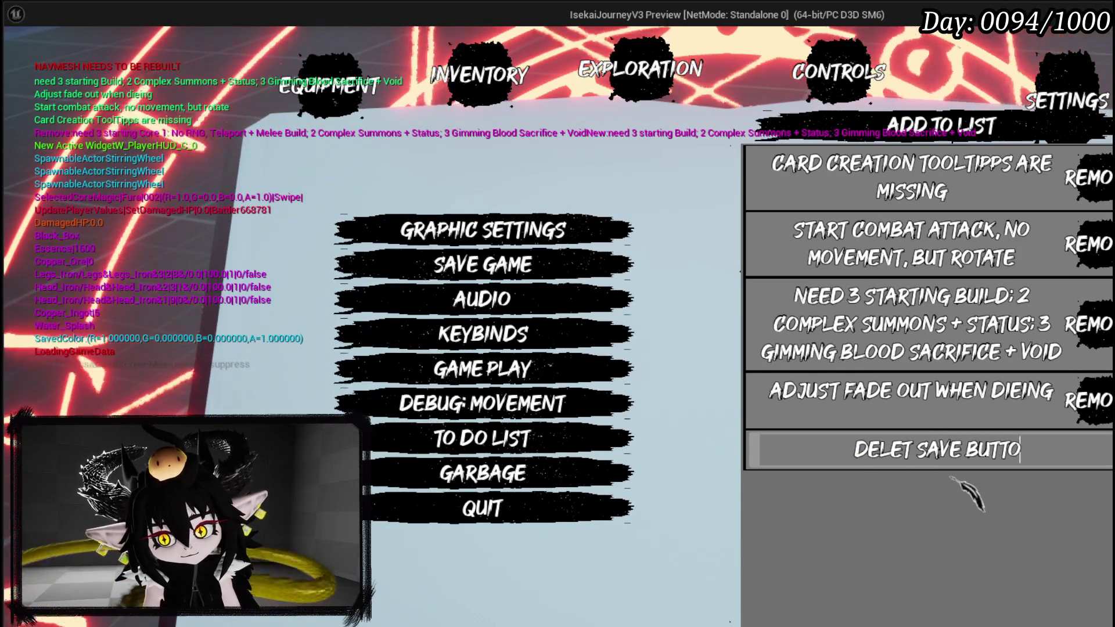
{"action": "type", "text": " I can test "}
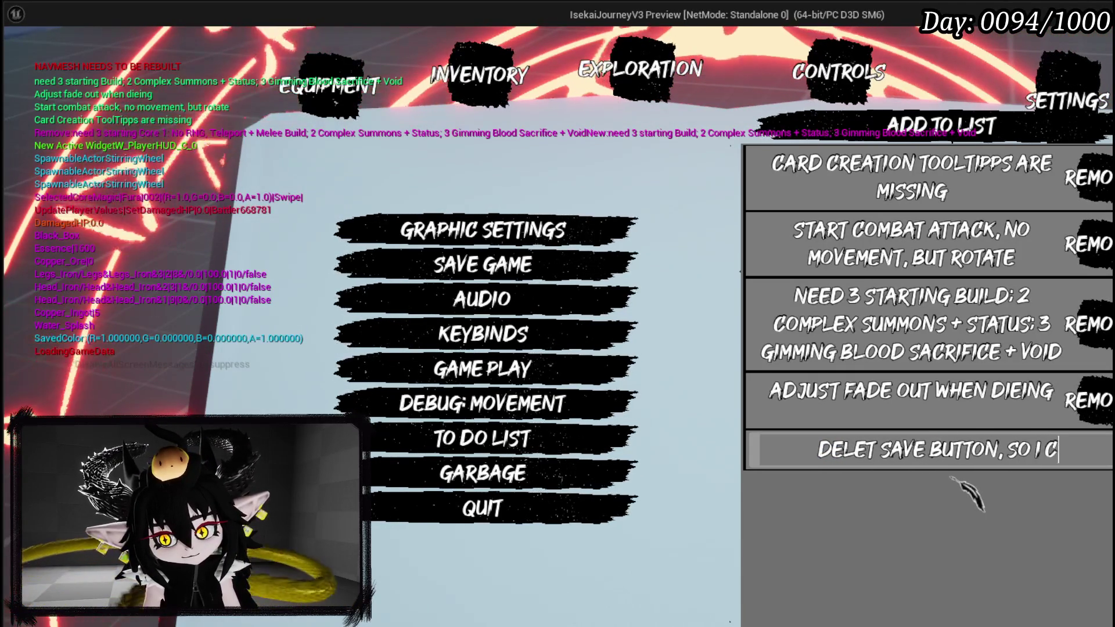
{"action": "type", "text": "a new game s"}
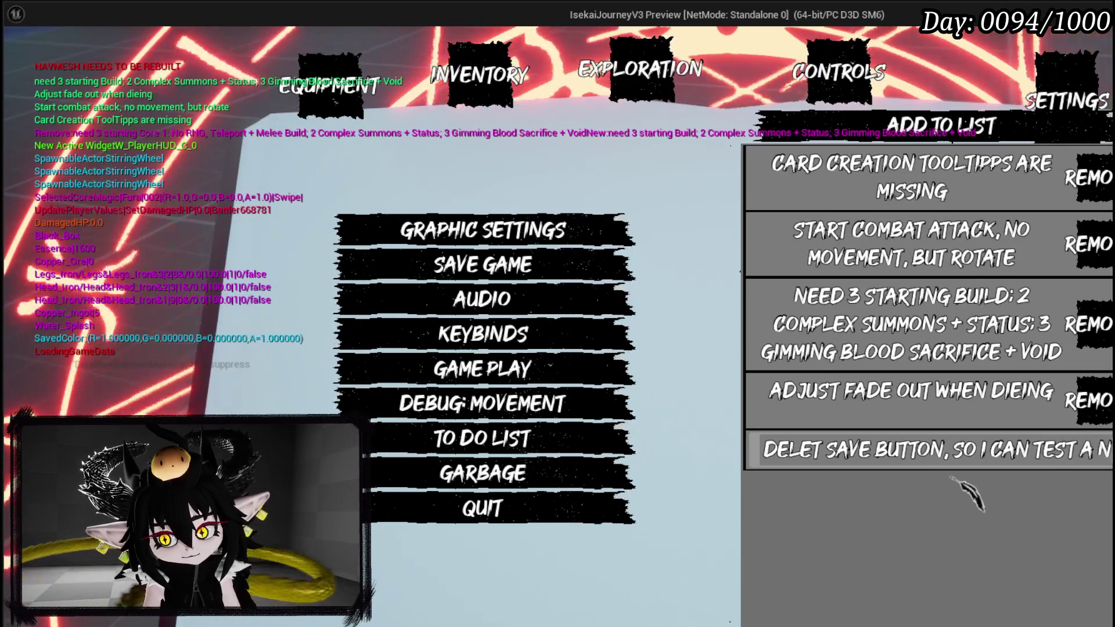
{"action": "type", "text": "tart"}
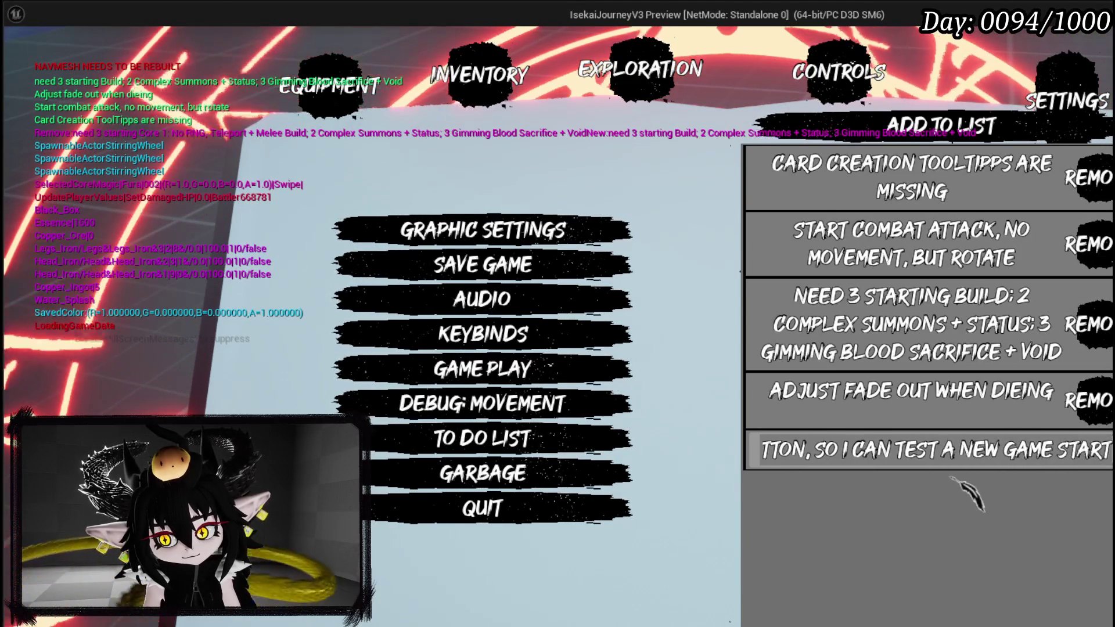
{"action": "key", "text": "Return"}
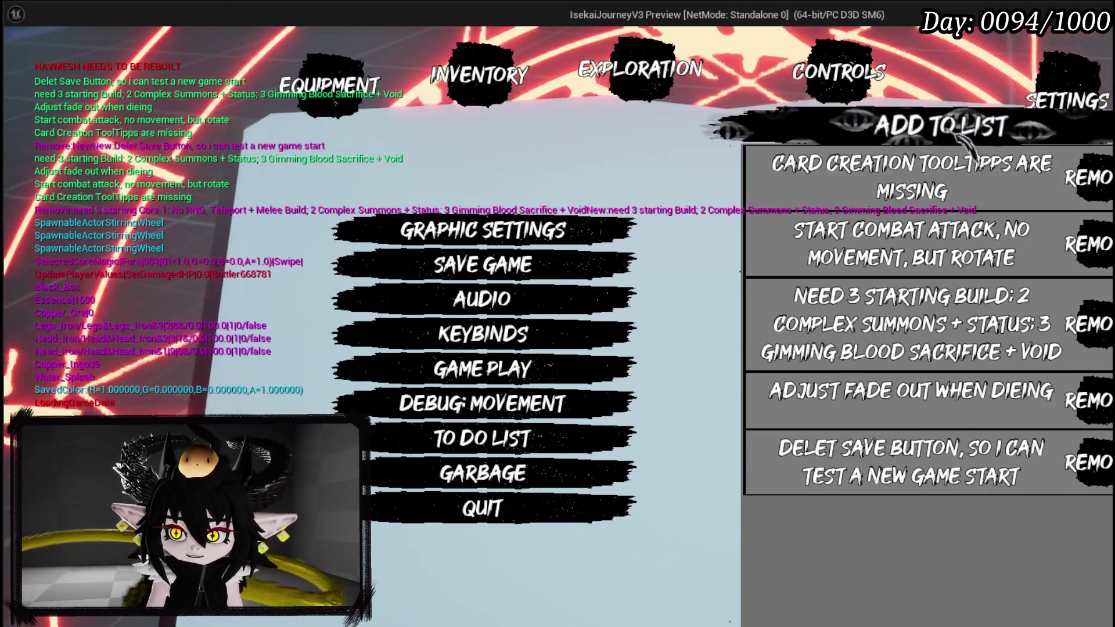
Add a second to-do entry 'add/remove cores option' and save the game.
{"action": "left_click", "coordinate": [927, 530]}
{"action": "key", "text": "ctrl+a"}
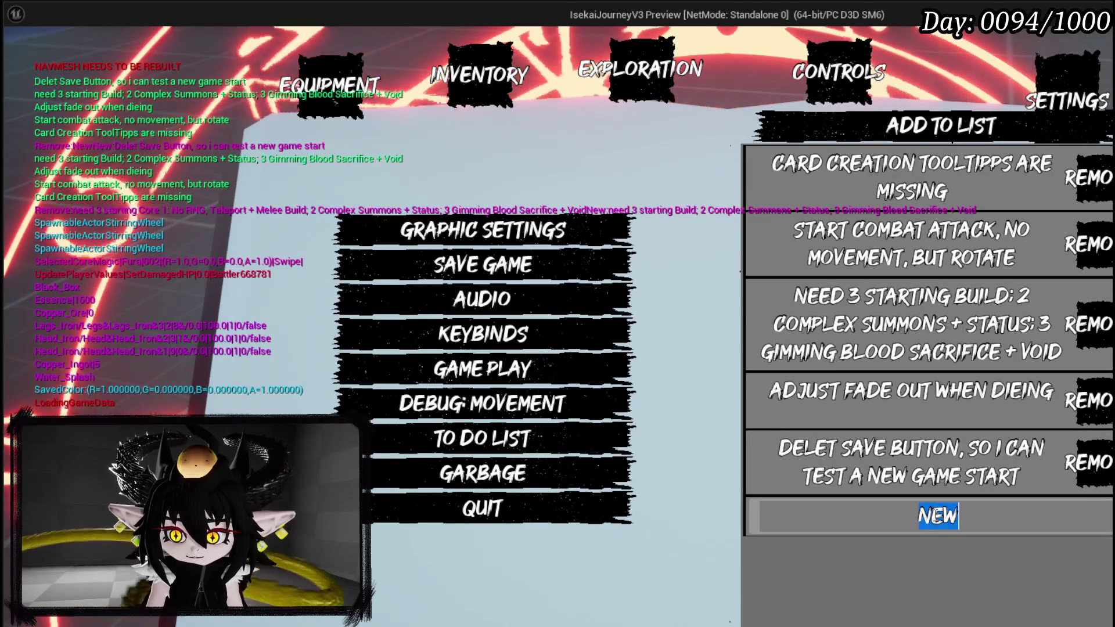
{"action": "type", "text": "add"}
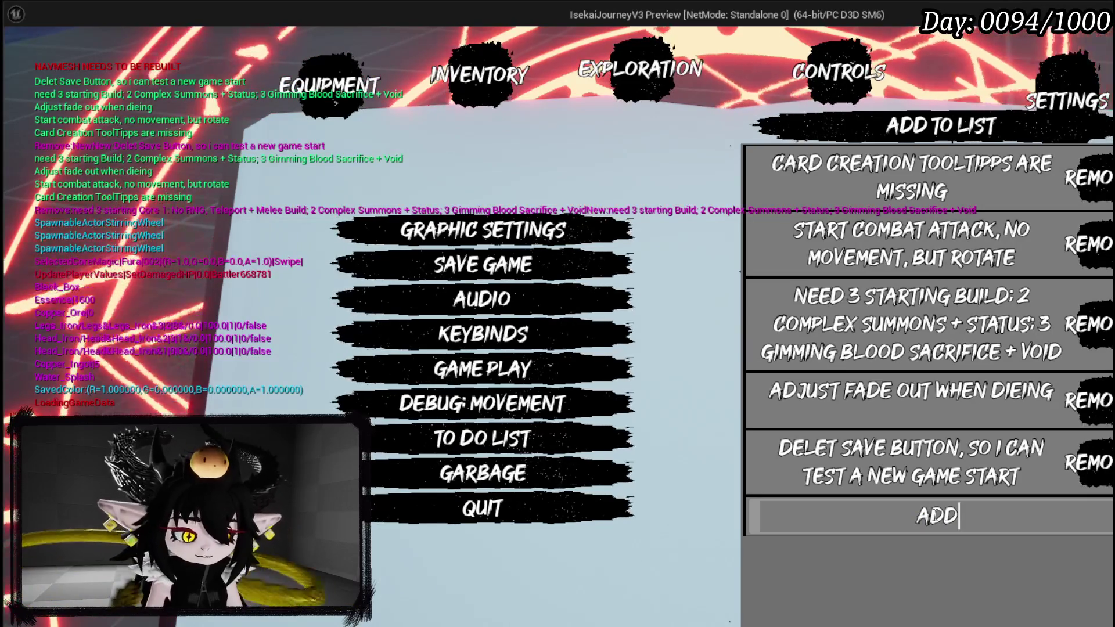
{"action": "type", "text": "/r"}
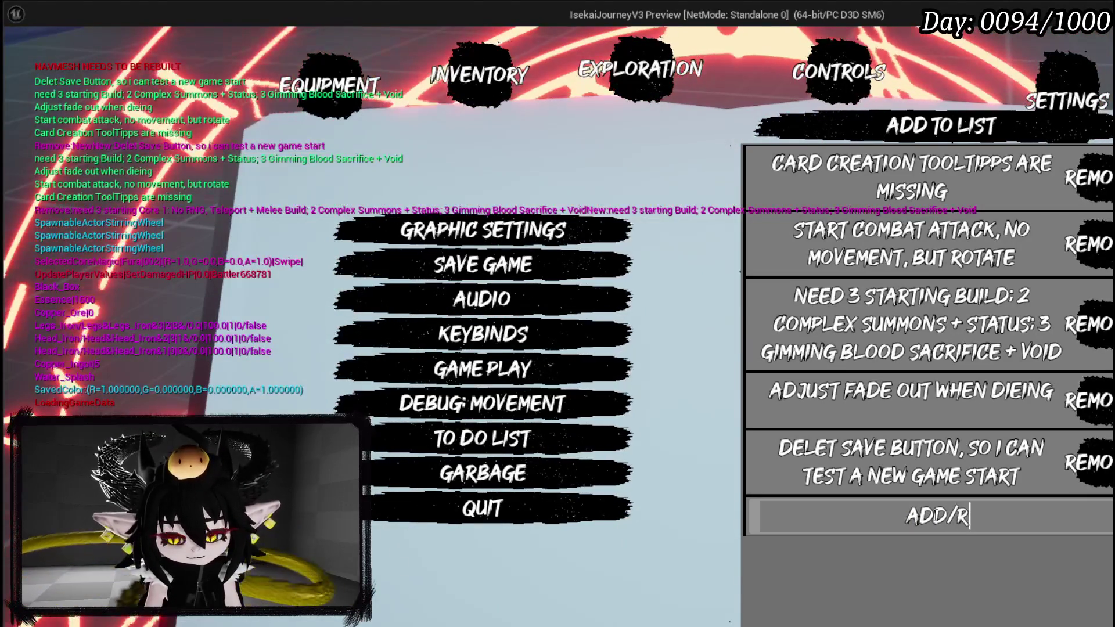
{"action": "type", "text": "emove core"}
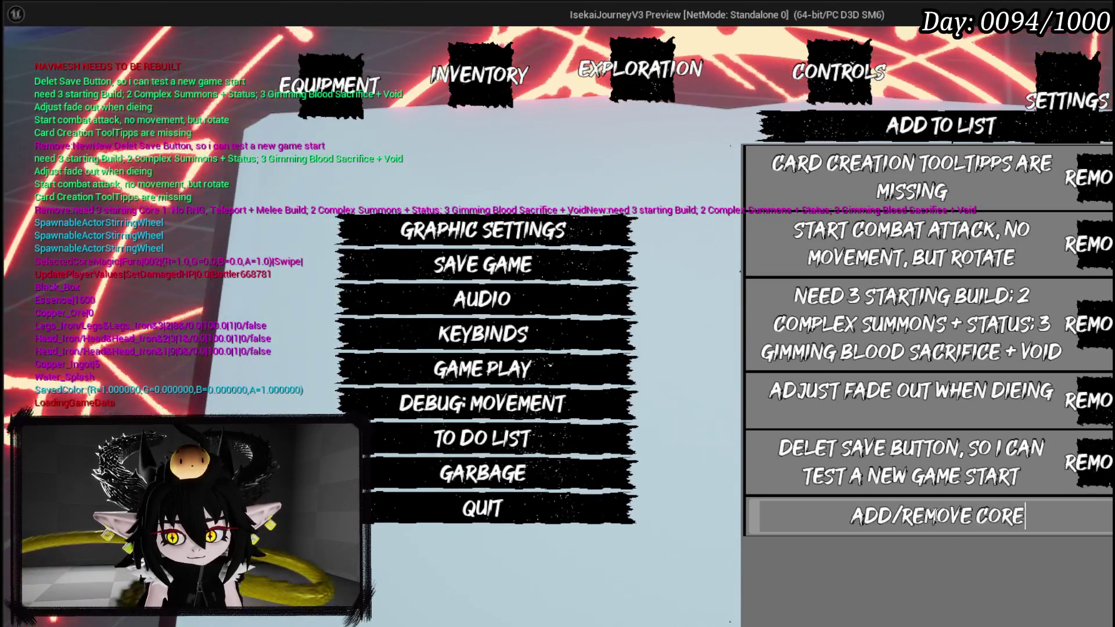
{"action": "type", "text": "s"}
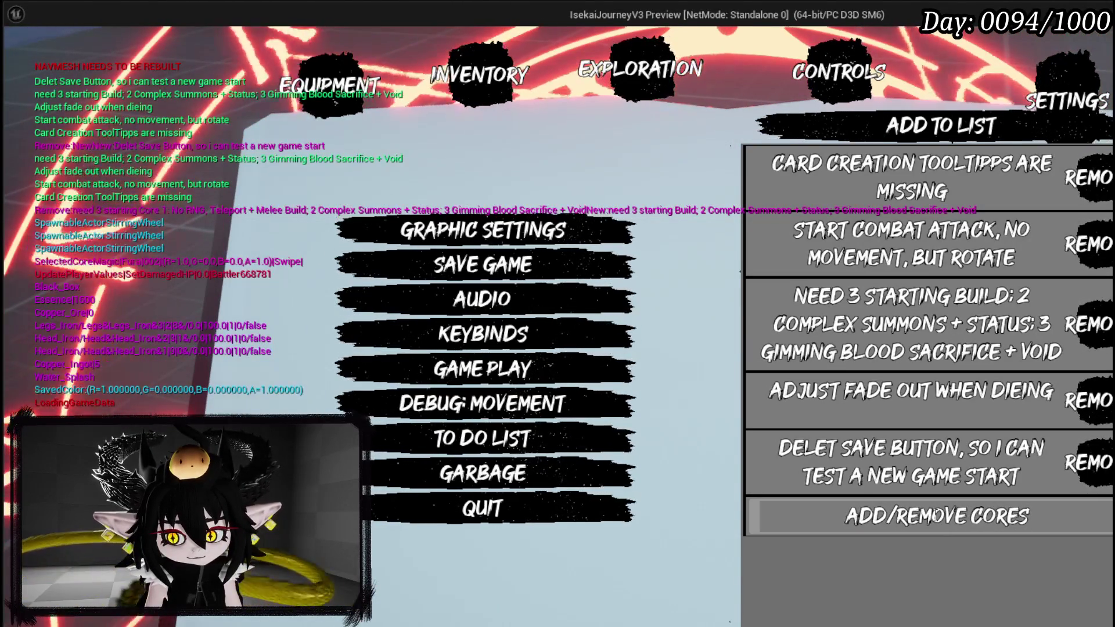
{"action": "type", "text": "option"}
{"action": "key", "text": "Return"}
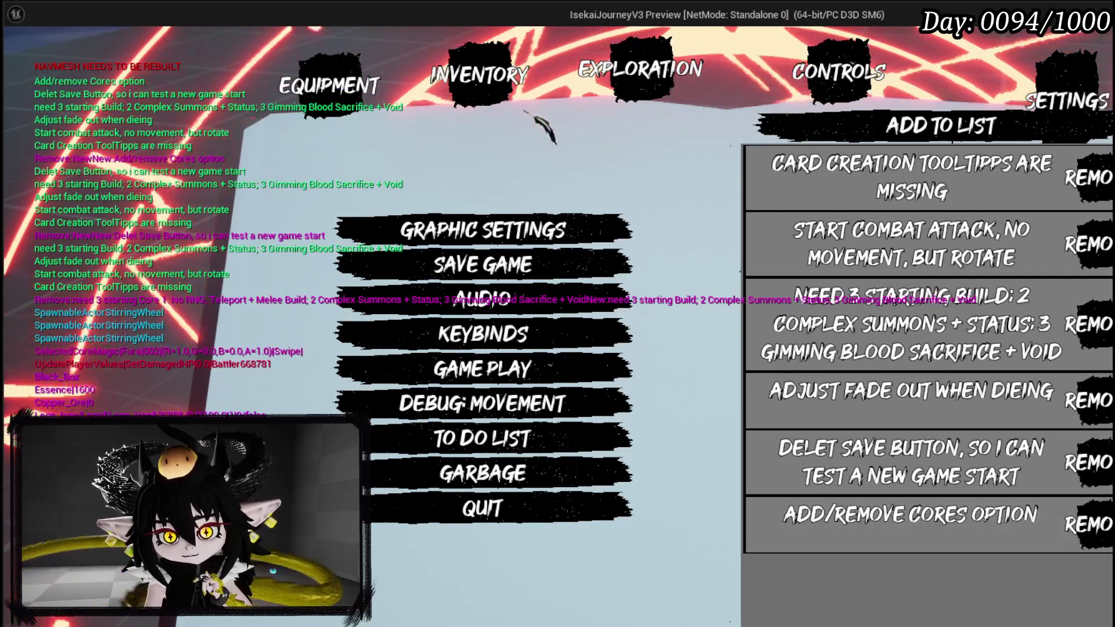
{"action": "left_click", "coordinate": [572, 261]}
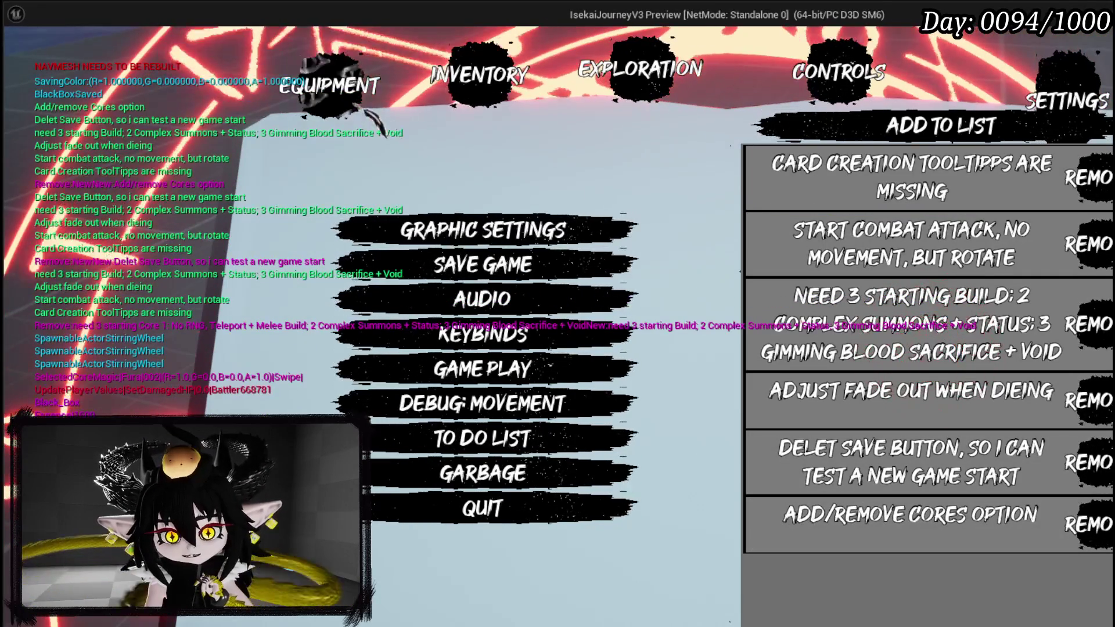
Return to play, open the equipment screen, and view the Fura core's card deck.
{"action": "key", "text": "Escape"}
{"action": "key", "text": "Tab"}
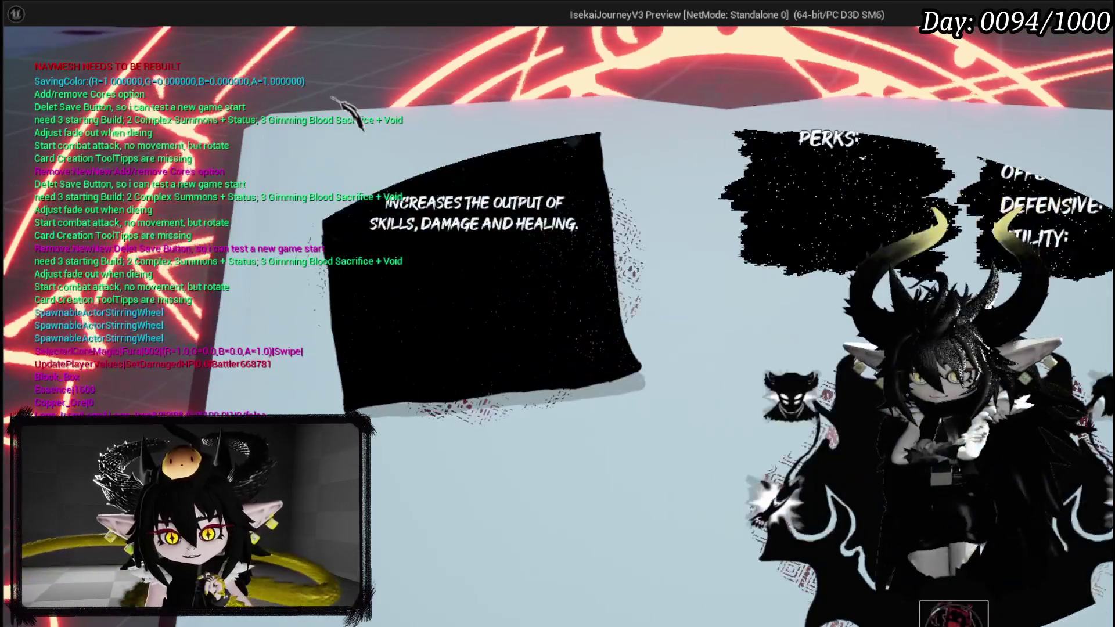
{"action": "key", "text": "Return"}
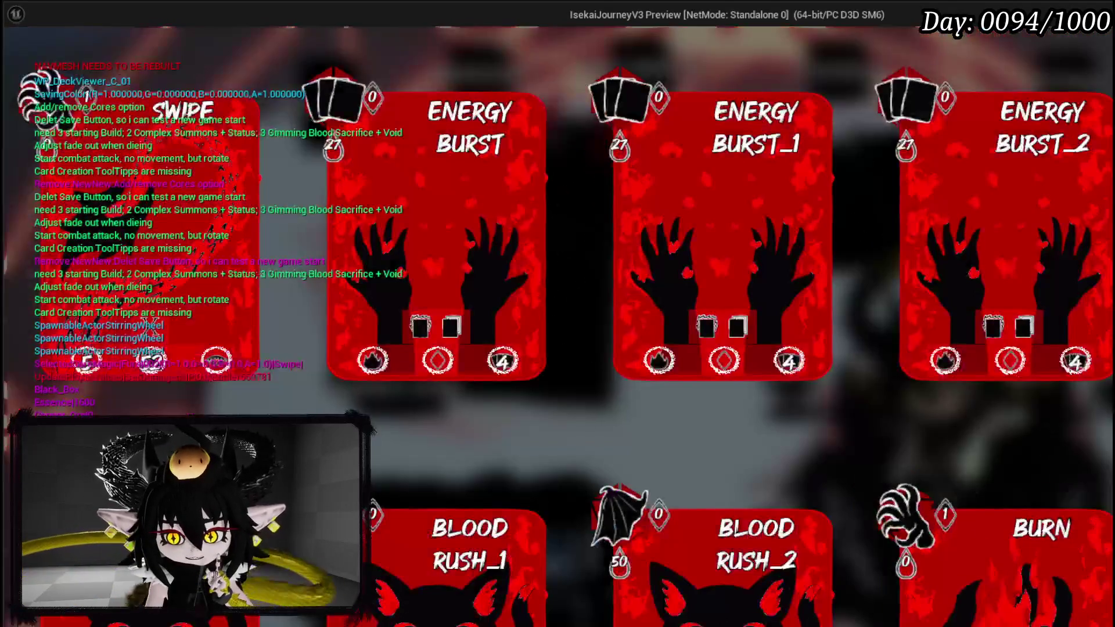
{"action": "key", "text": "Escape"}
Cycle through the Chura Main, MaxAOEDamage and Fura cores, then pick another core to inspect.
{"action": "key", "text": "Right"}
{"action": "key", "text": "Right"}
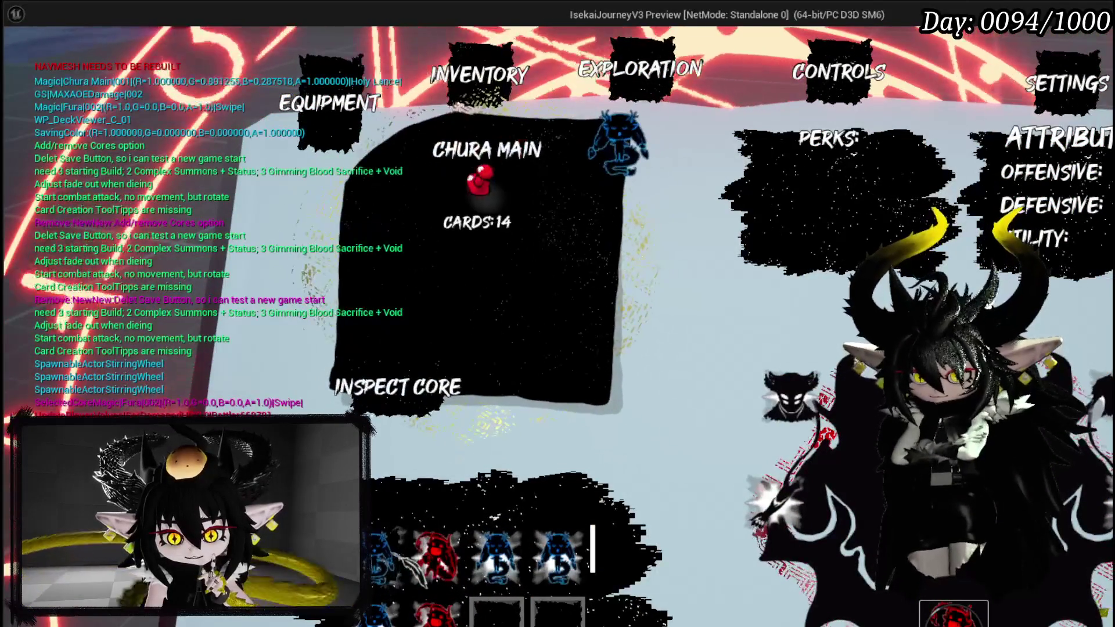
{"action": "key", "text": "Right"}
{"action": "key", "text": "Right"}
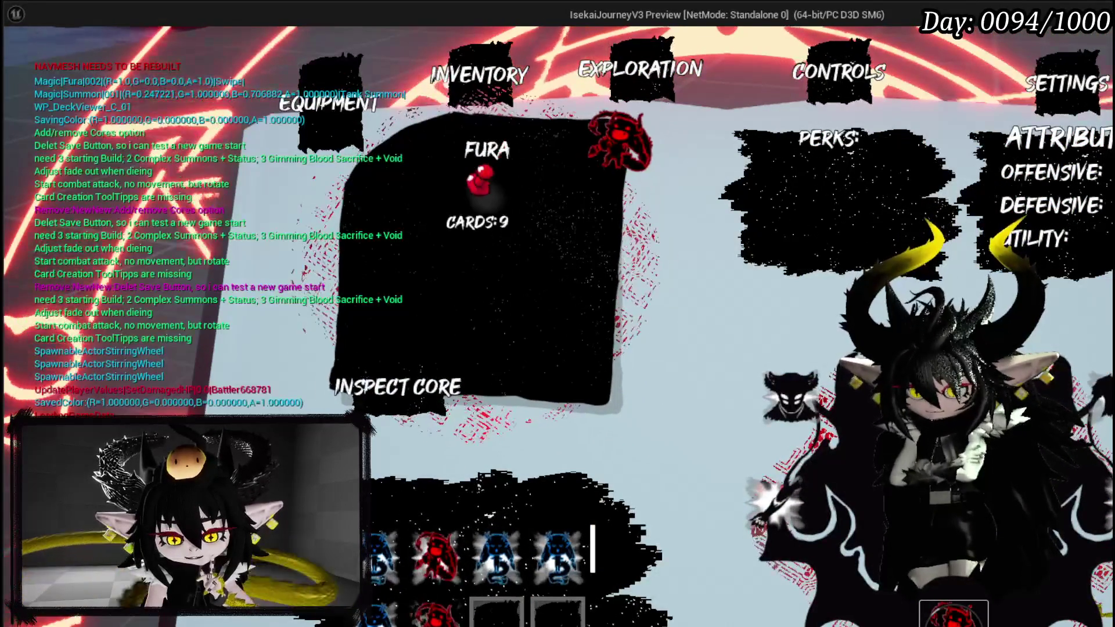
{"action": "key", "text": "Right"}
{"action": "key", "text": "Right"}
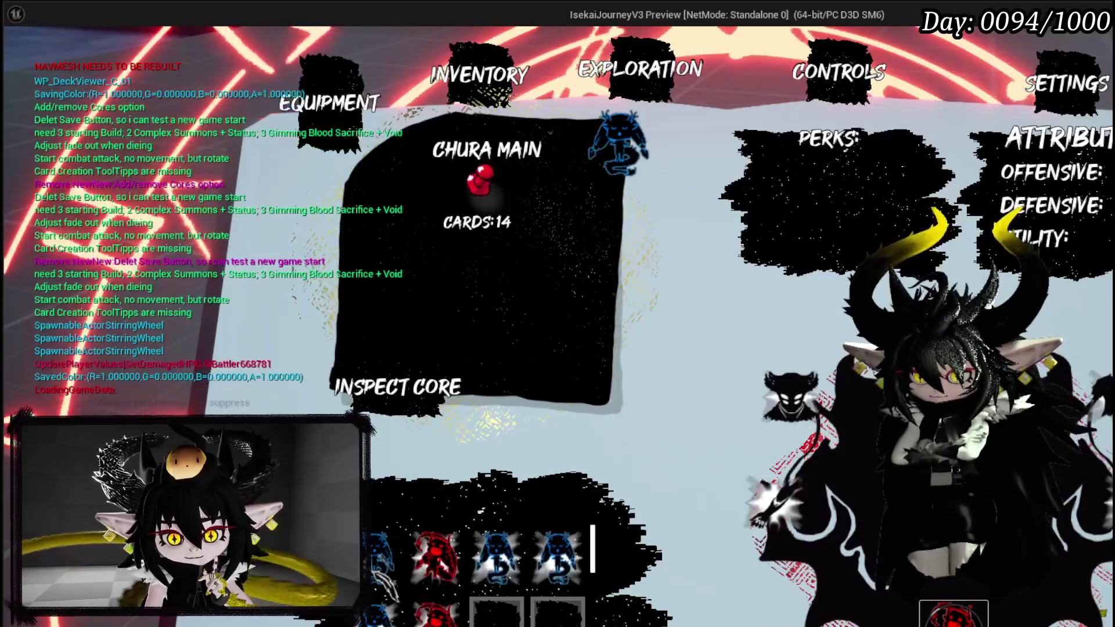
{"action": "key", "text": "Left"}
{"action": "key", "text": "Left"}
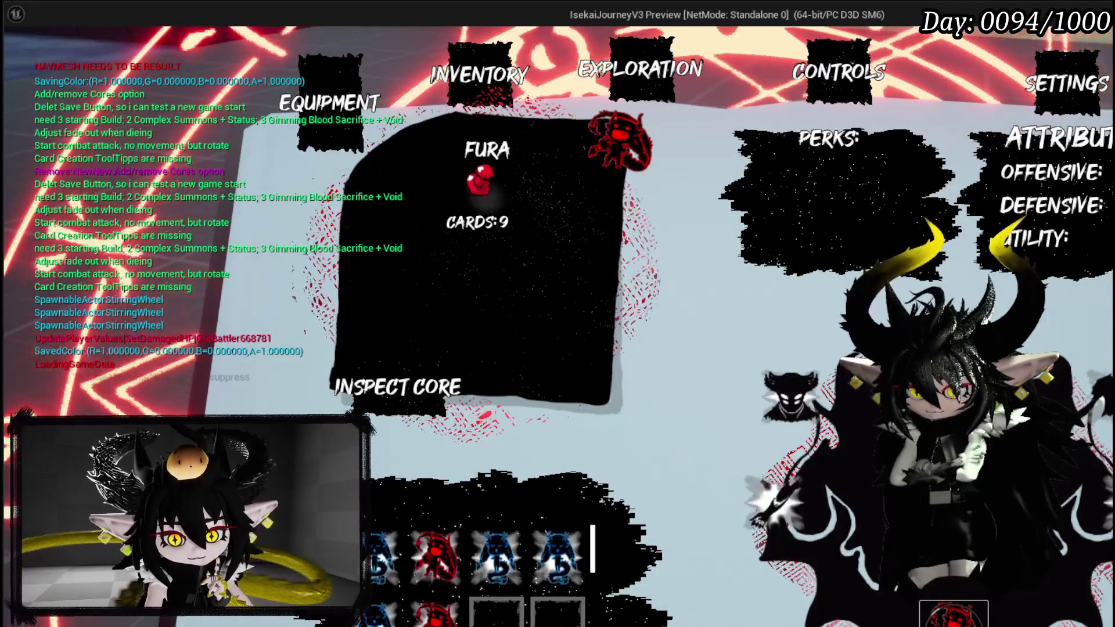
{"action": "left_click", "coordinate": [497, 554]}
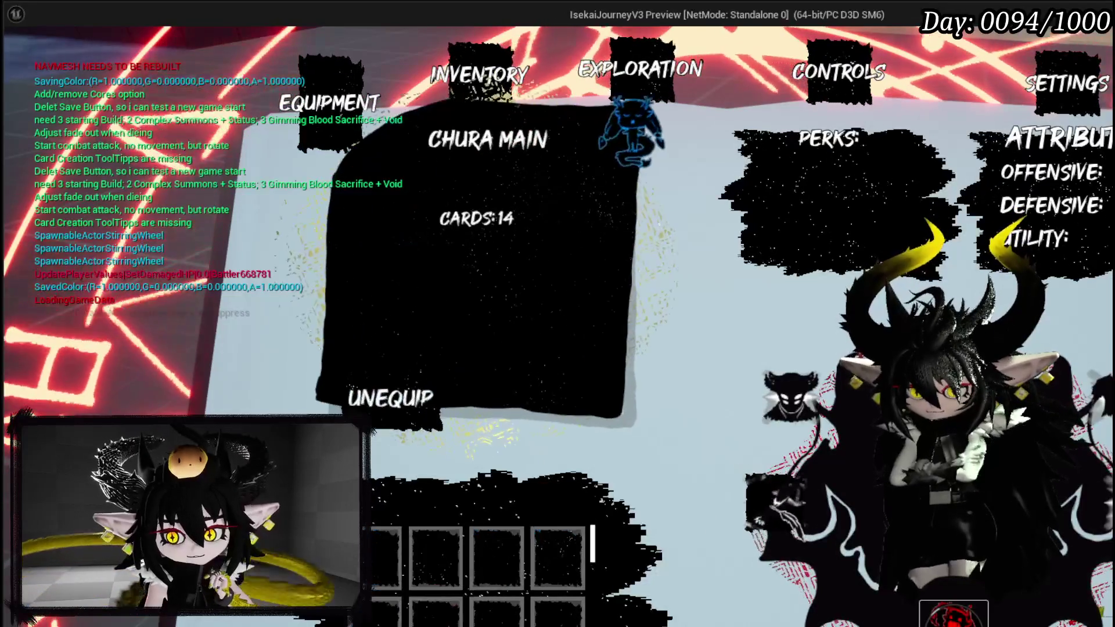
Equip the Iron_Head helmet, hide the card inventory, then inspect the Just Booom and Status cores.
{"action": "mouse_move", "coordinate": [383, 554]}
{"action": "left_mouse_down"}
{"action": "mouse_move", "coordinate": [598, 465]}
{"action": "mouse_move", "coordinate": [776, 465]}
{"action": "mouse_move", "coordinate": [776, 393]}
{"action": "mouse_move", "coordinate": [790, 398]}
{"action": "left_mouse_up"}
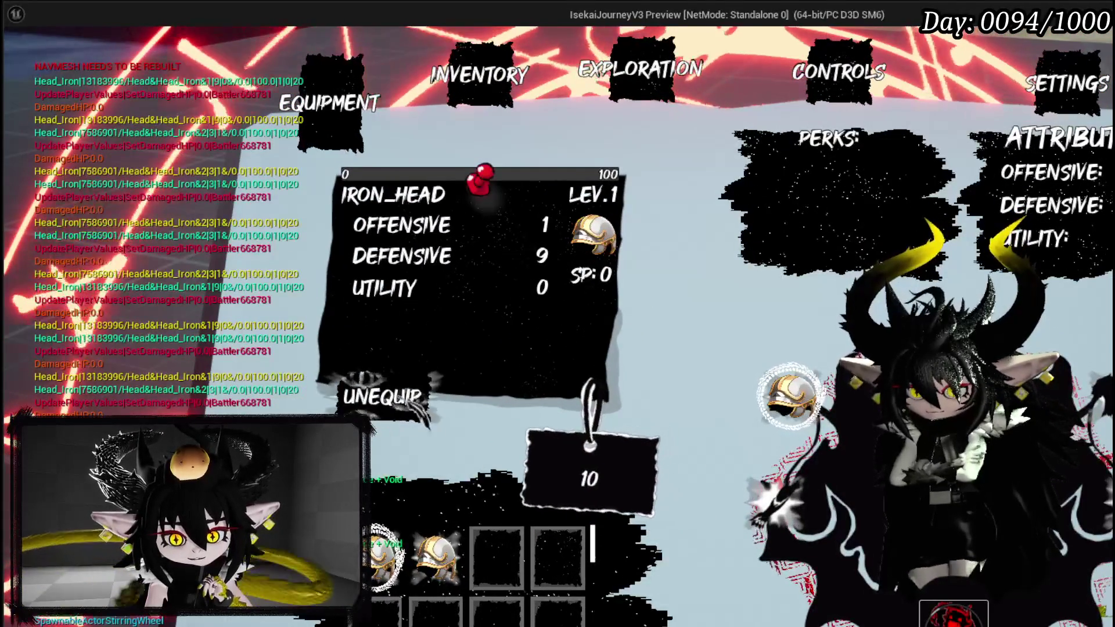
{"action": "key", "text": "Tab"}
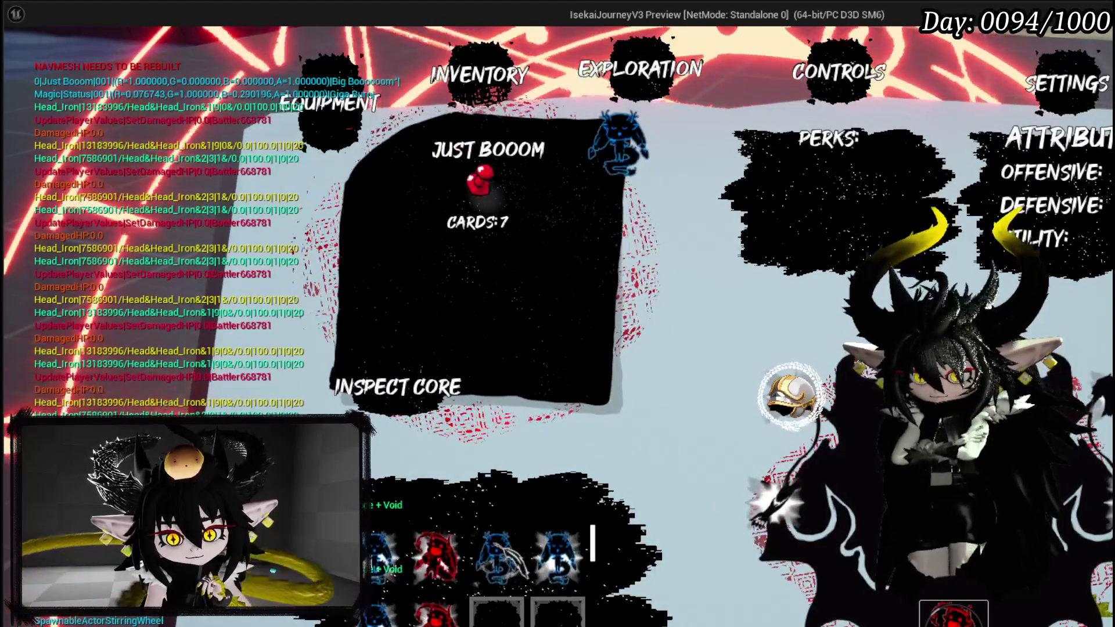
{"action": "left_click", "coordinate": [429, 549]}
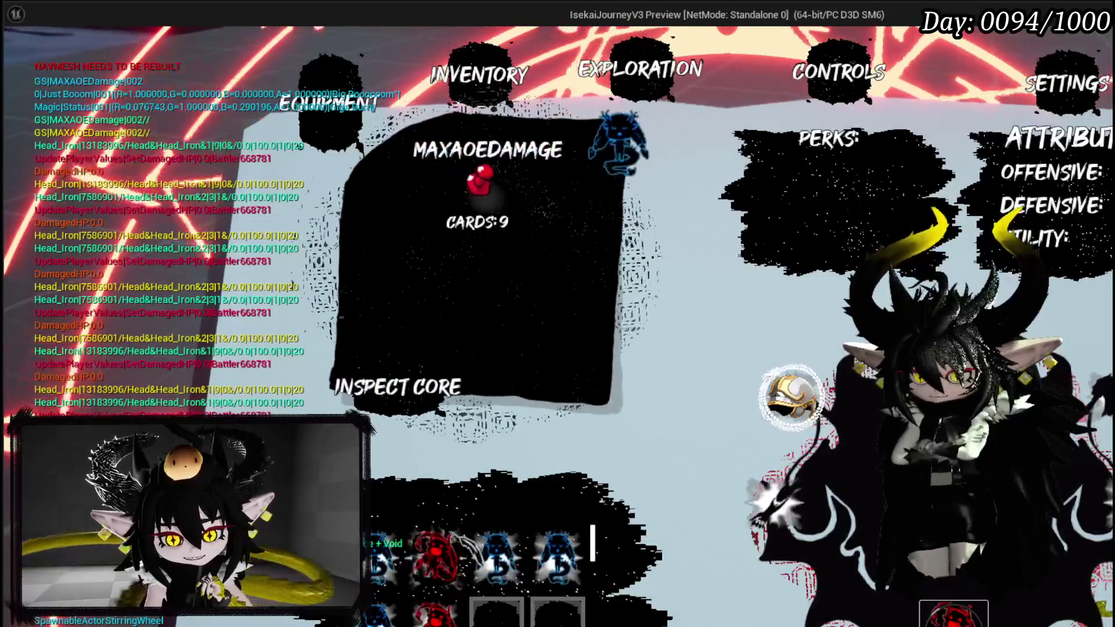
{"action": "left_click", "coordinate": [498, 557]}
{"action": "left_click", "coordinate": [557, 557]}
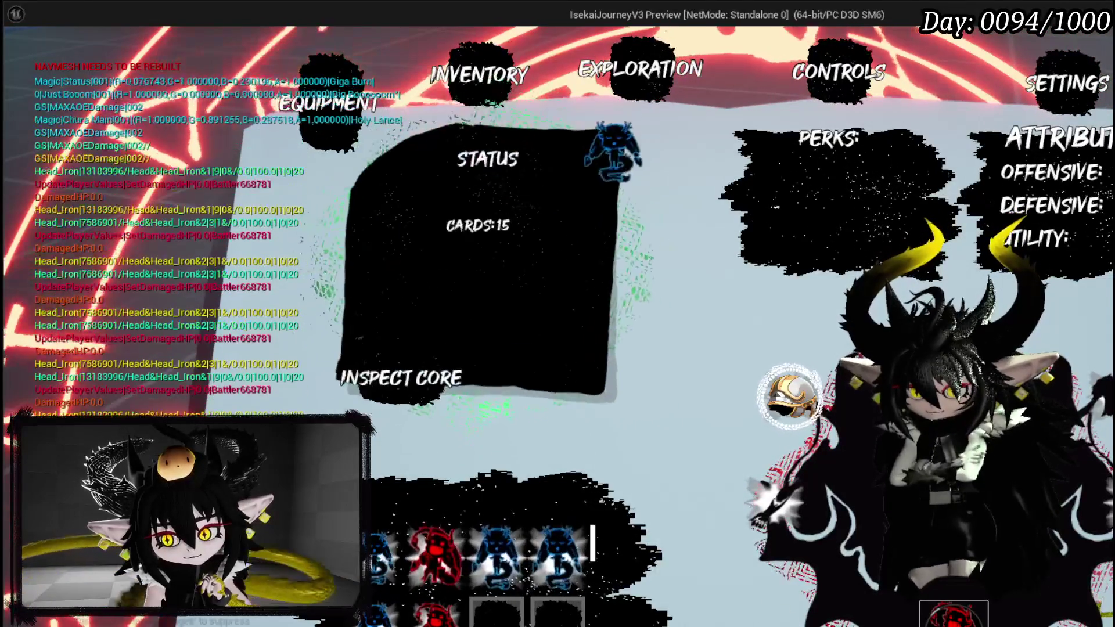
In the play preview, view the card lists of the Status and Just Booom cores, then close them.
{"action": "left_click", "coordinate": [476, 261]}
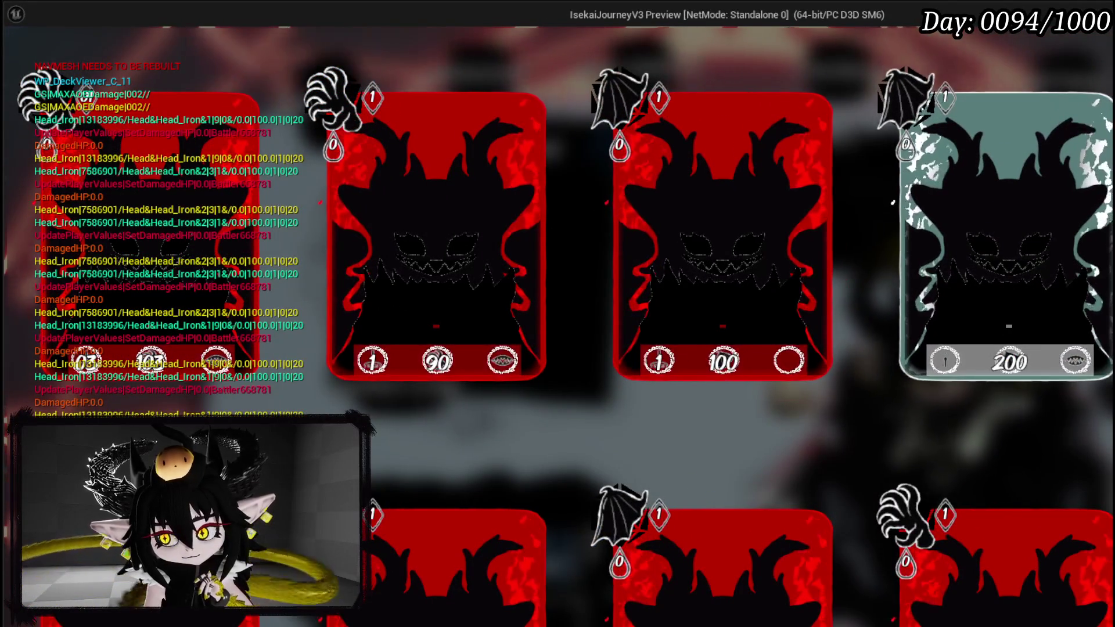
{"action": "key", "text": "Escape"}
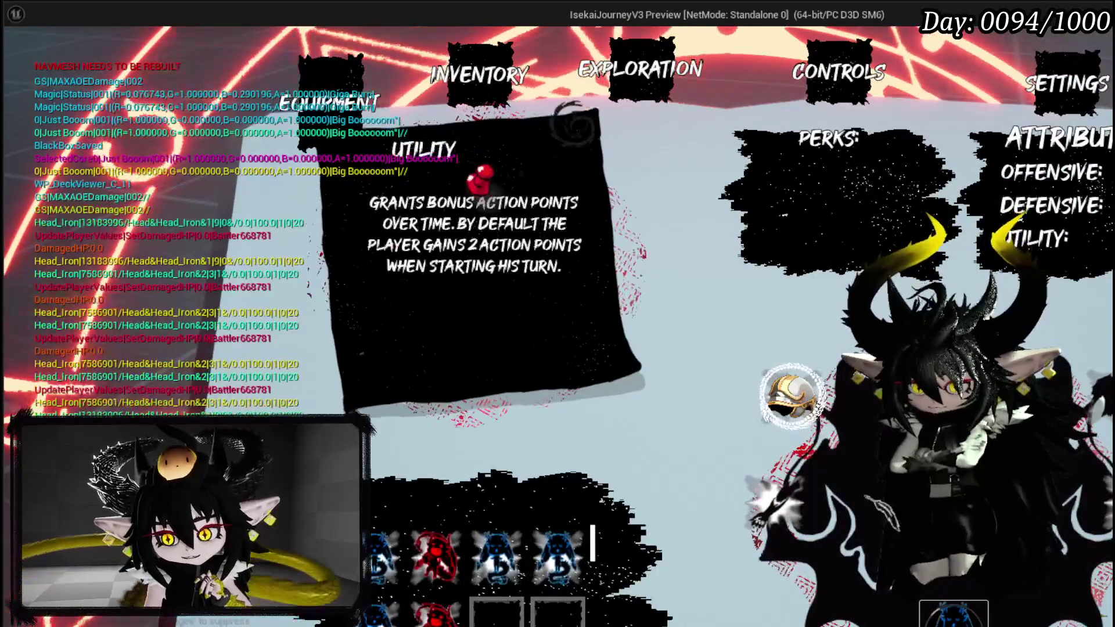
{"action": "left_click", "coordinate": [476, 261]}
{"action": "scroll", "coordinate": [720, 314], "scroll_direction": "down", "scroll_amount": 2}
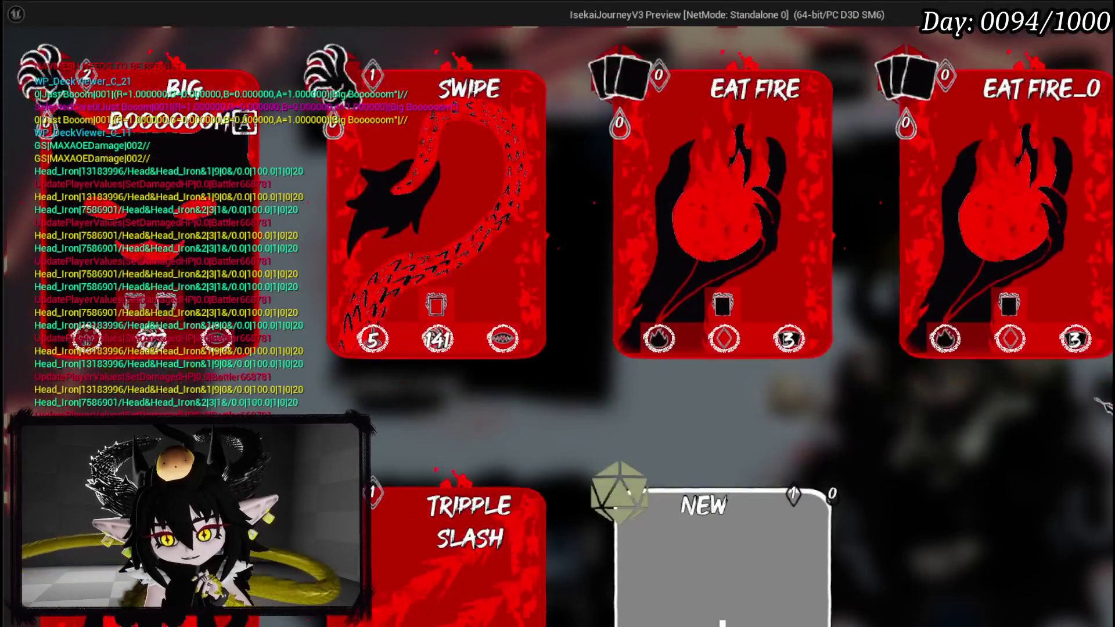
{"action": "scroll", "coordinate": [720, 313], "scroll_direction": "up", "scroll_amount": 2}
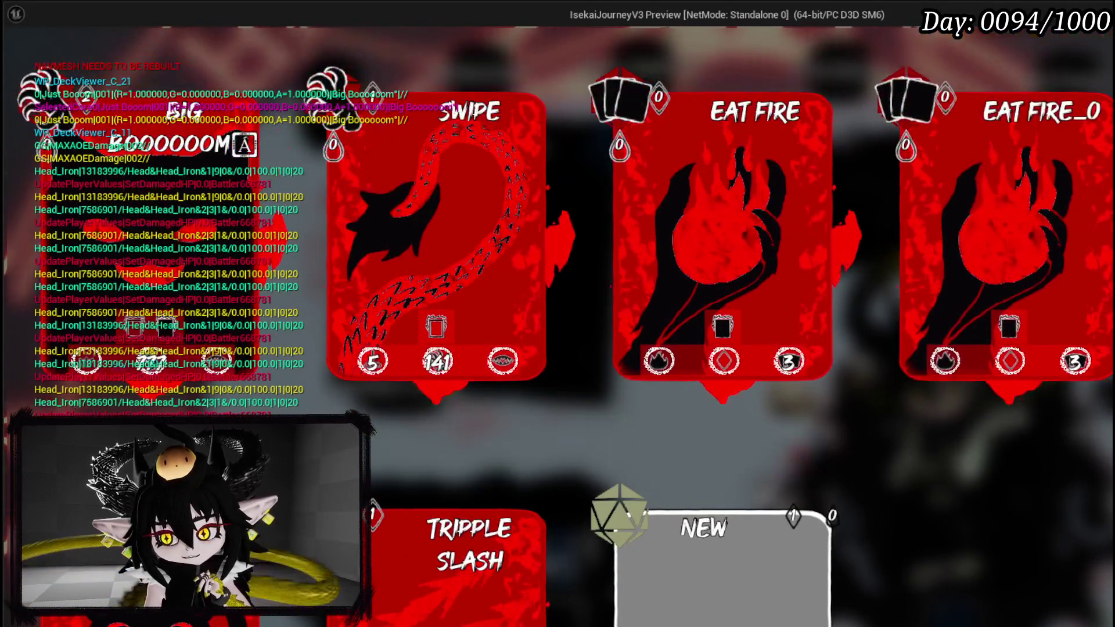
{"action": "key", "text": "Escape"}
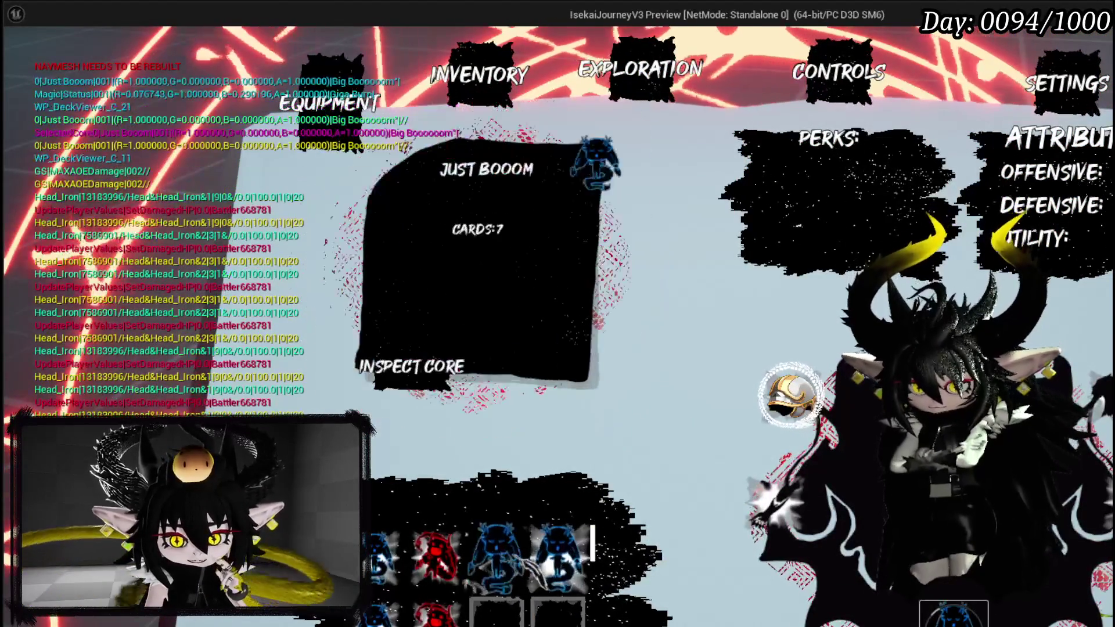
Cycle through Summon, Chura Main, Fura and MAXAOEDamage, ending on Just Booom, then enlarge the preview.
{"action": "key", "text": "Right"}
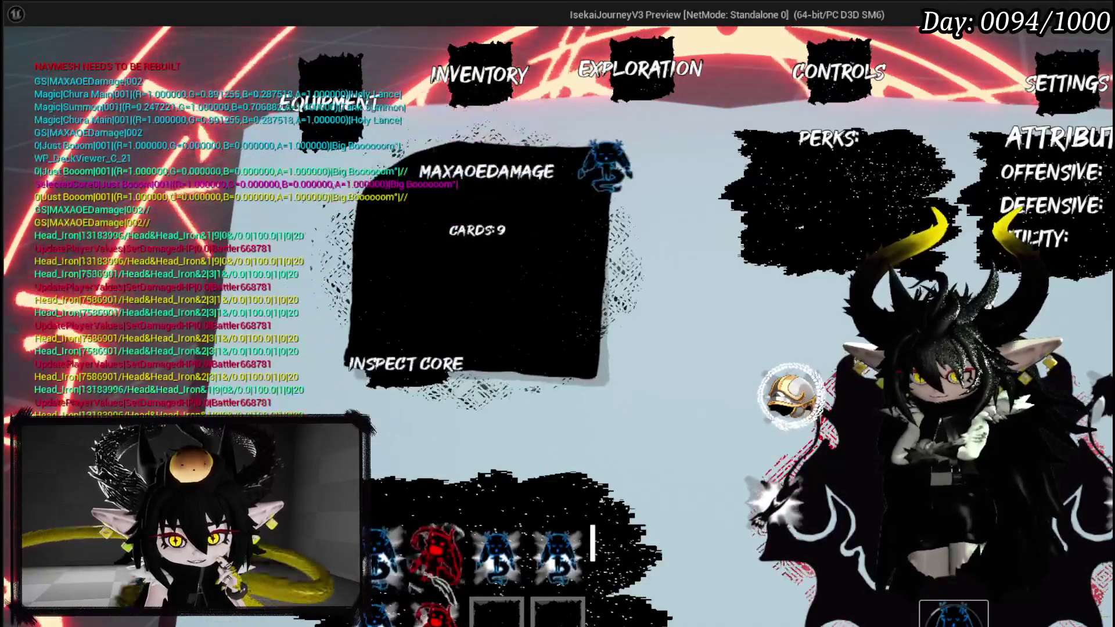
{"action": "key", "text": "Right"}
{"action": "key", "text": "Right"}
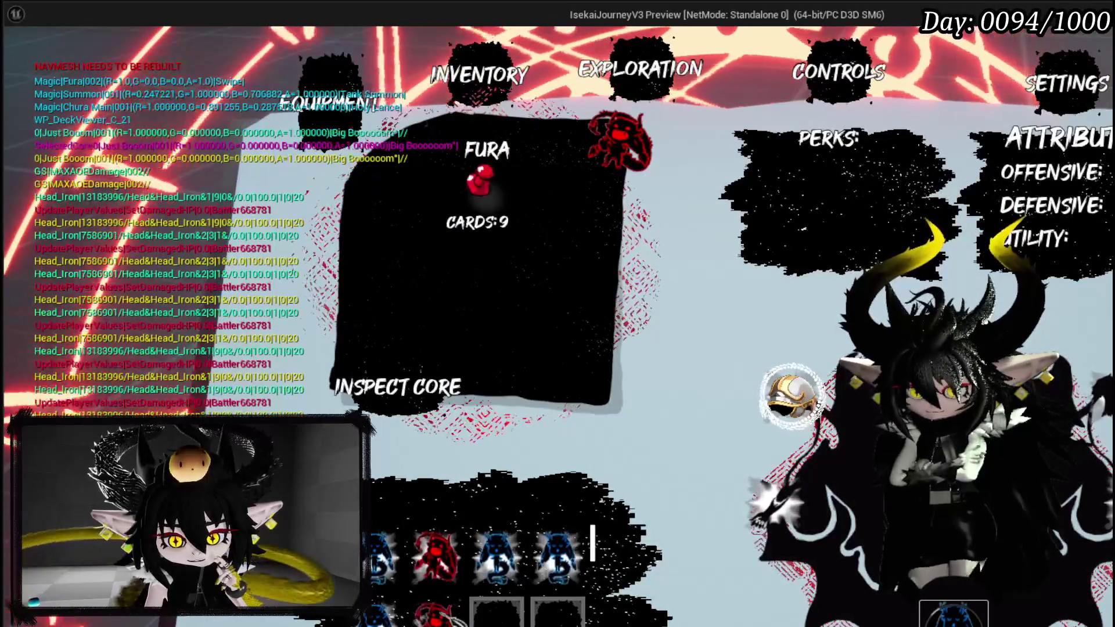
{"action": "key", "text": "Right"}
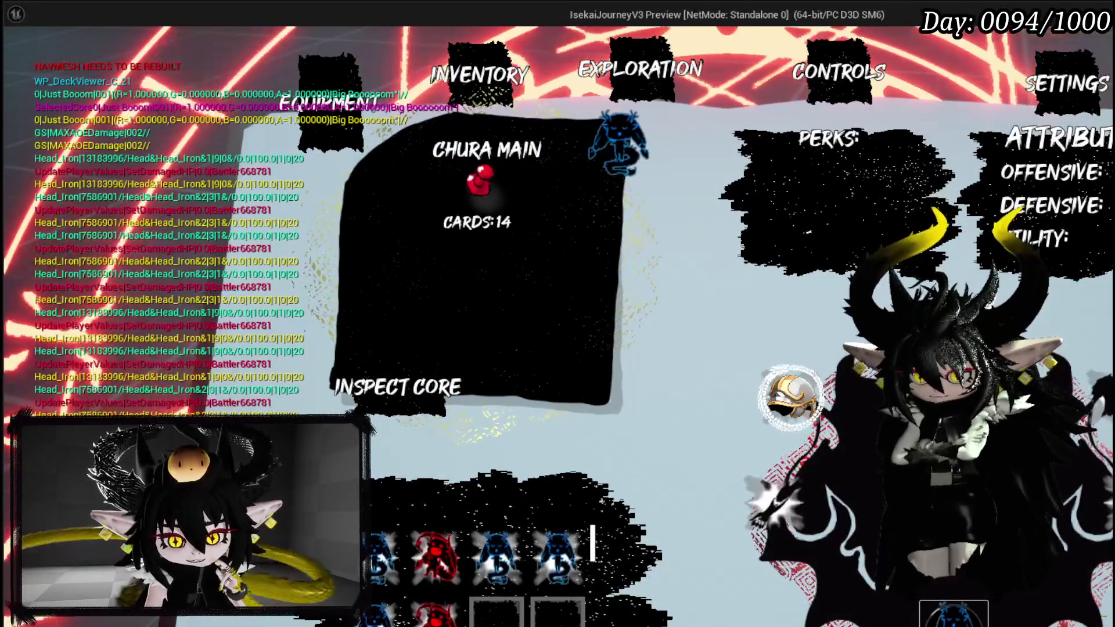
{"action": "key", "text": "Right"}
{"action": "key", "text": "Right"}
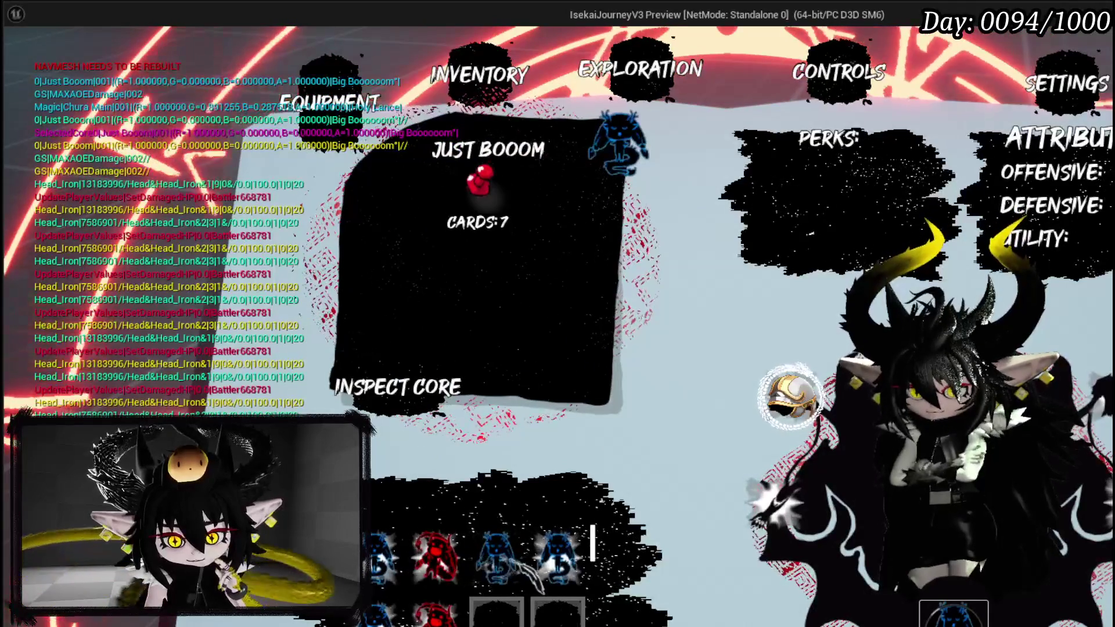
{"action": "key", "text": "Right"}
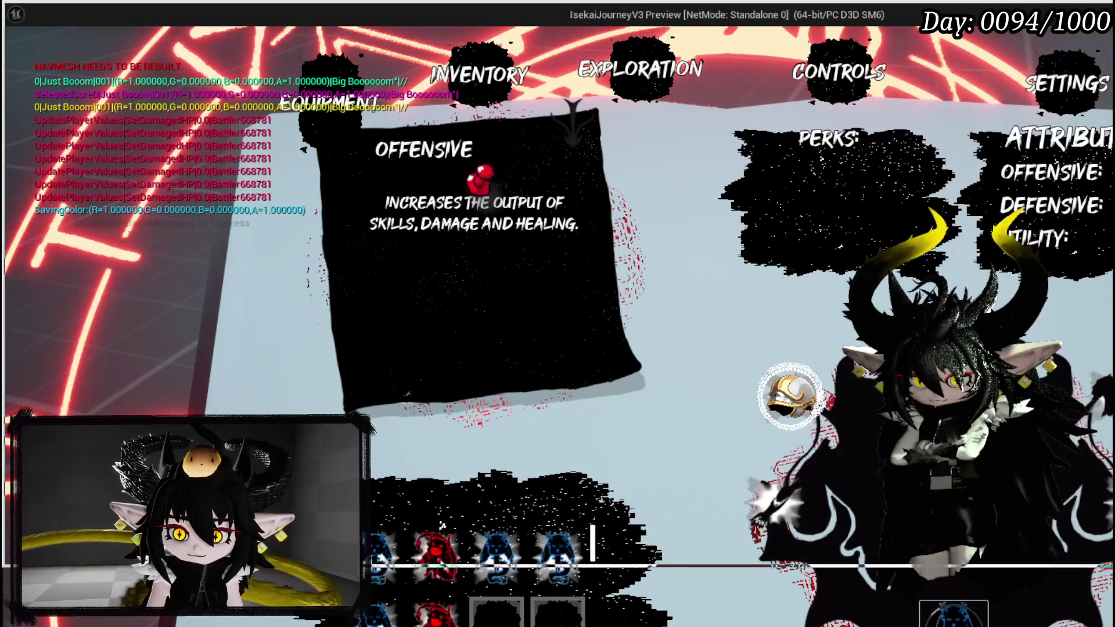
{"action": "mouse_move", "coordinate": [1008, 502]}
{"action": "left_mouse_down"}
{"action": "mouse_move", "coordinate": [1030, 560]}
{"action": "mouse_move", "coordinate": [1112, 626]}
{"action": "left_mouse_up"}
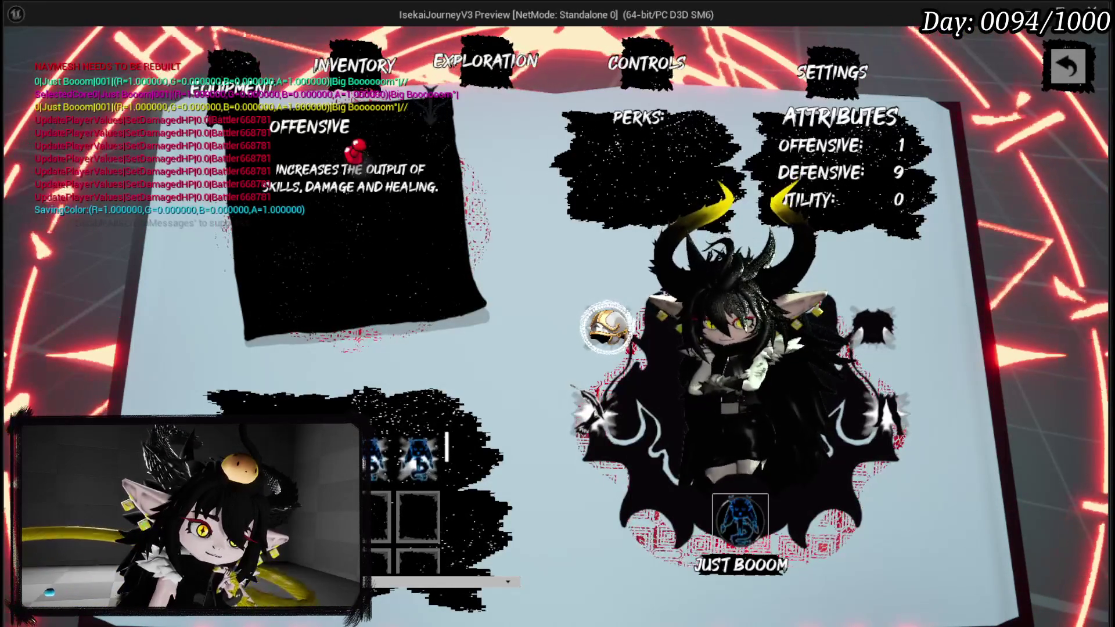
Close the in-game menu and stop the play session to return to the editor.
{"action": "key", "text": "Escape"}
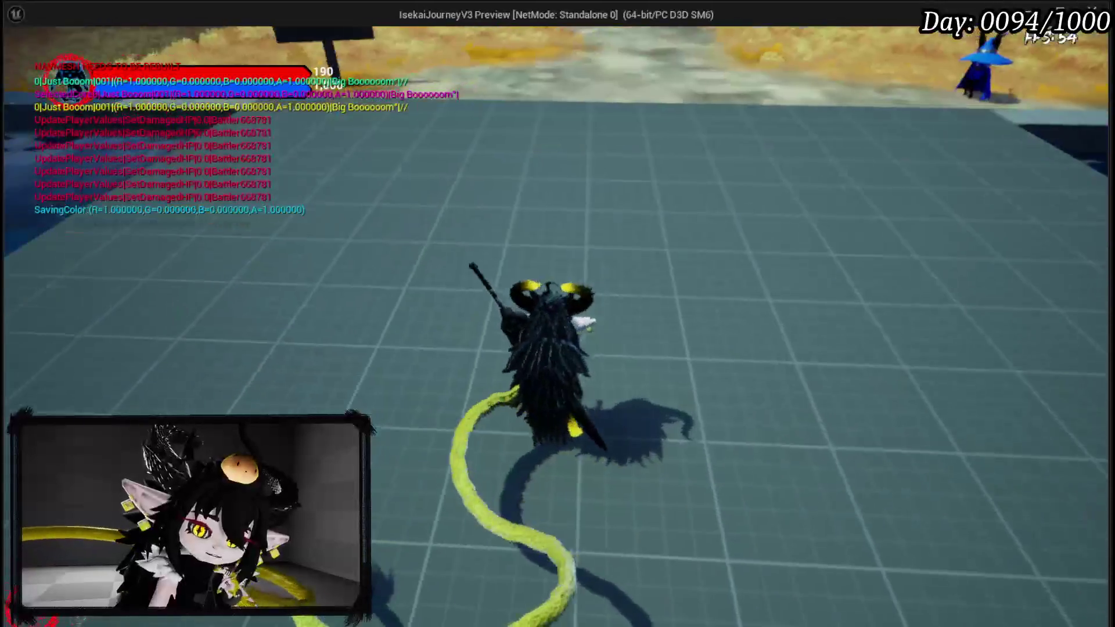
{"action": "key", "text": "alt+Tab"}
{"action": "key", "text": "Escape"}
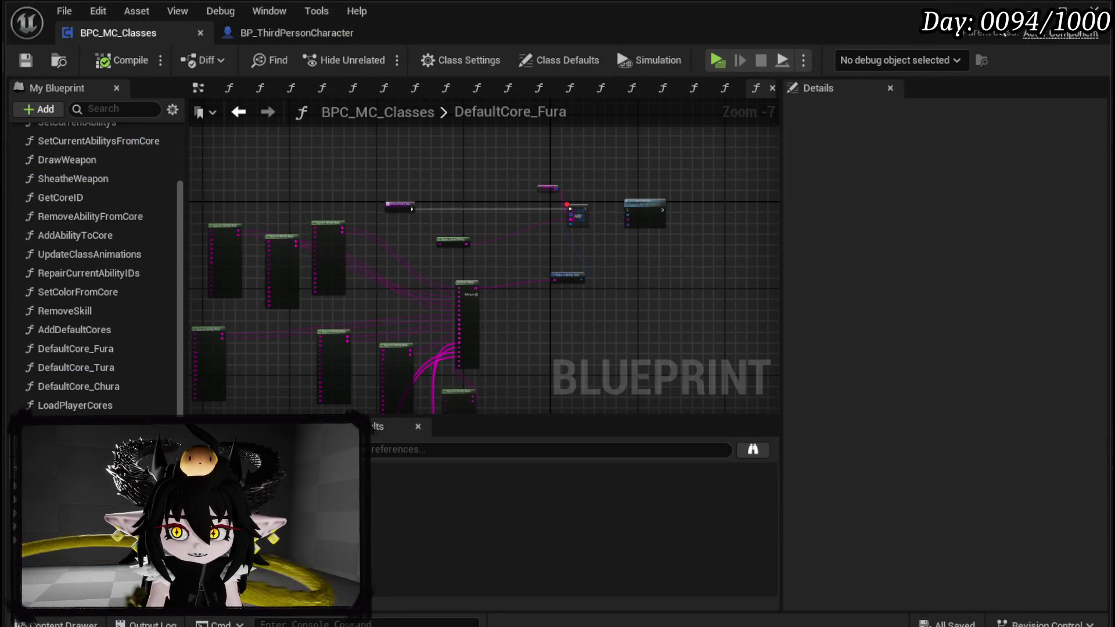
Minimize the class Blueprint and open BP_MusicPlayer from SoundSystem's Blueprints folder.
{"action": "left_click", "coordinate": [1093, 11]}
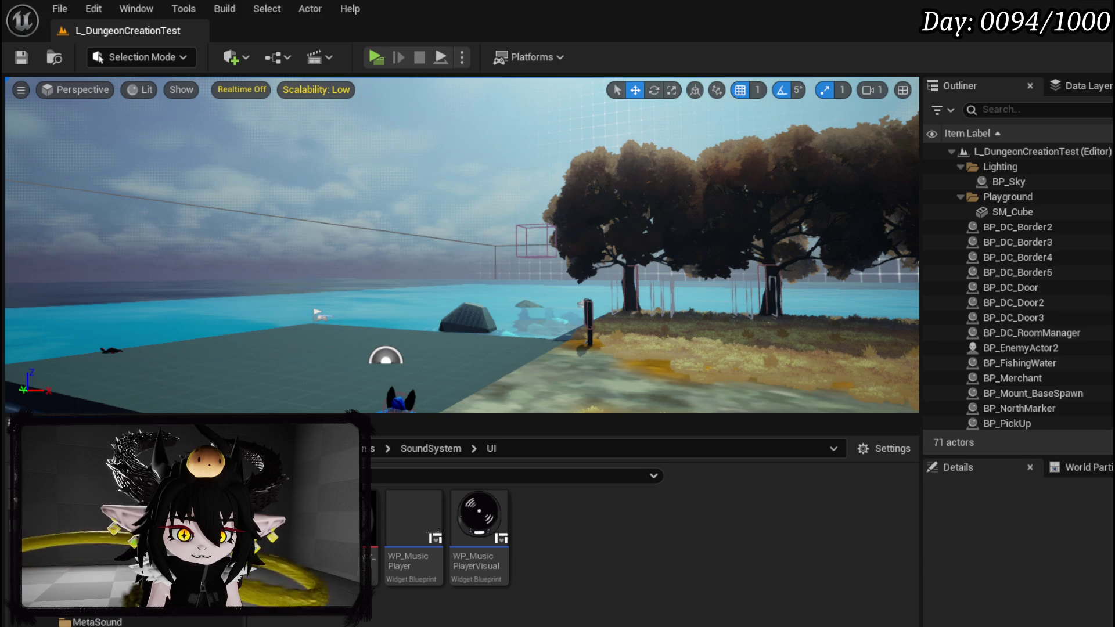
{"action": "key", "text": "alt+Left"}
{"action": "right_click", "coordinate": [87, 580]}
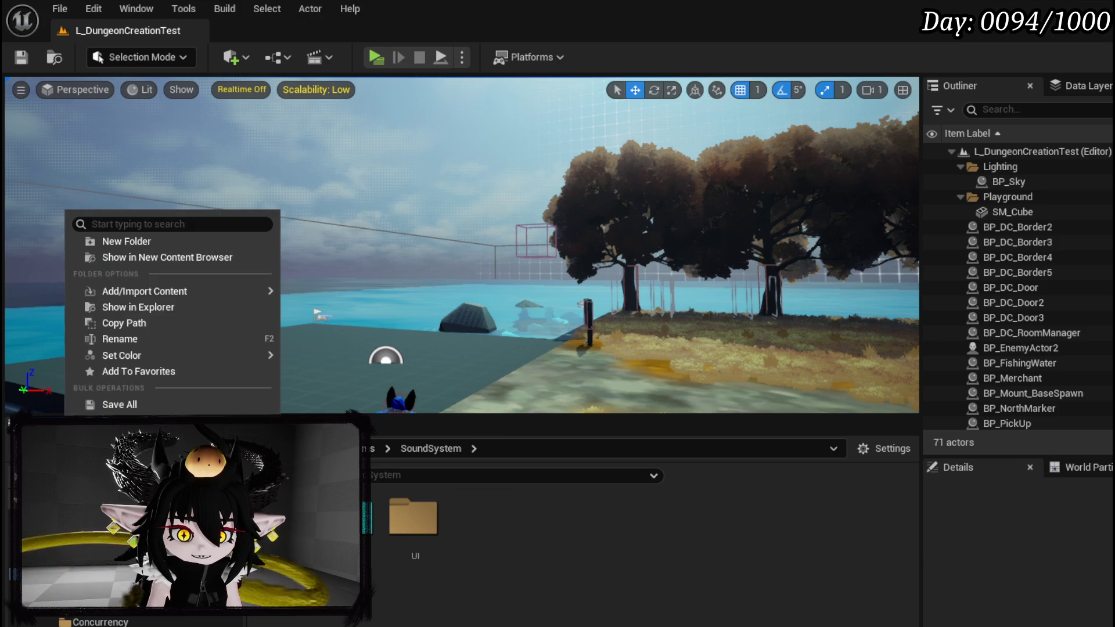
{"action": "mouse_move", "coordinate": [182, 350]}
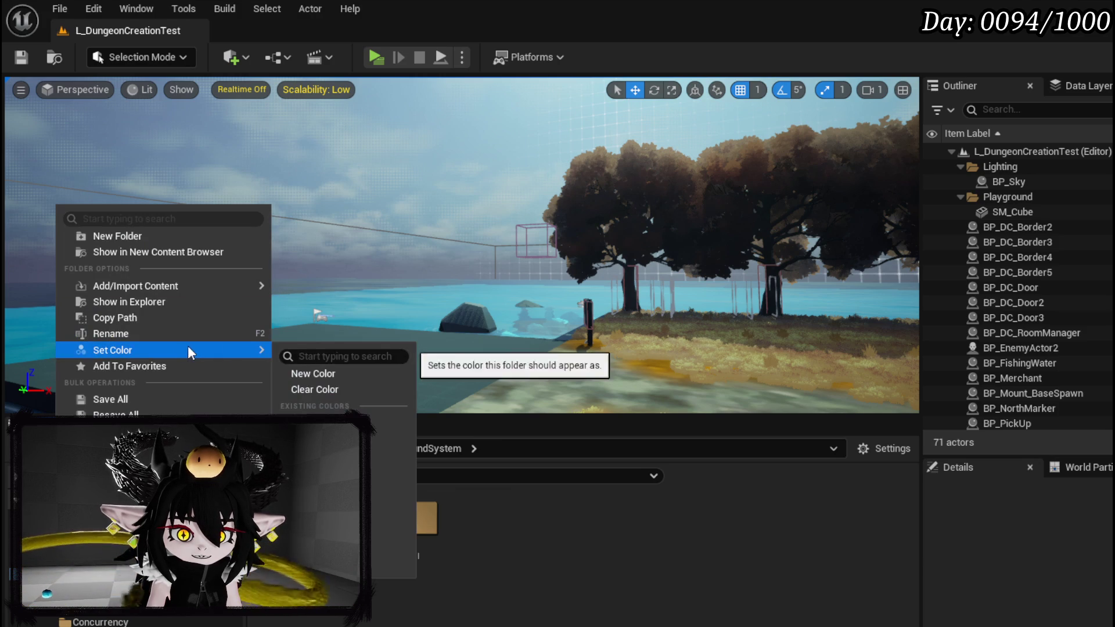
{"action": "key", "text": "Escape"}
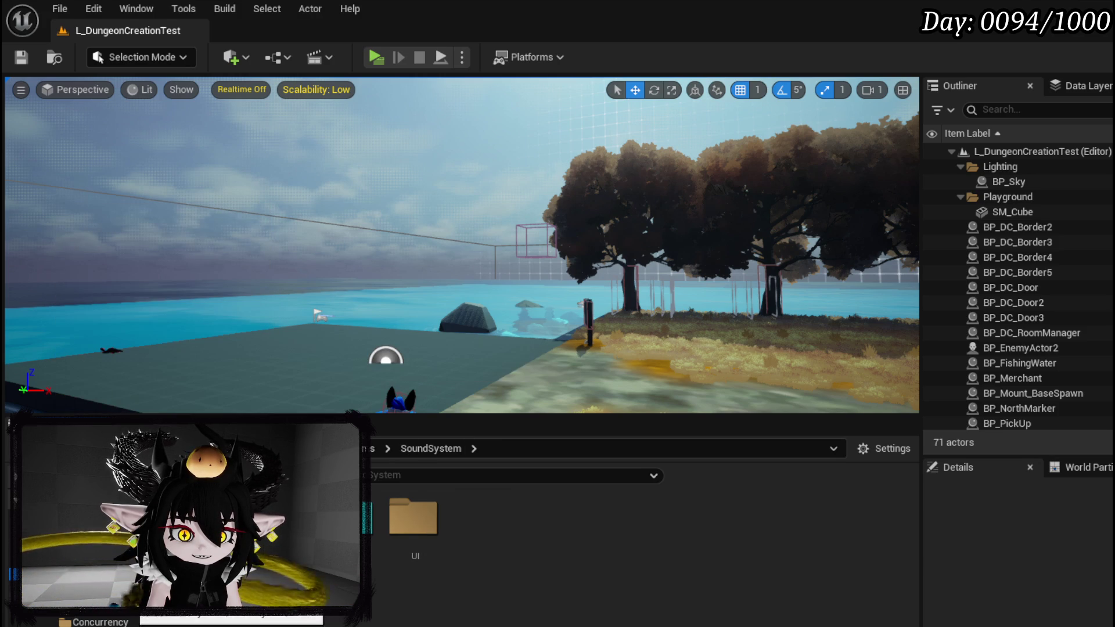
{"action": "left_click", "coordinate": [87, 581]}
{"action": "double_click", "coordinate": [409, 511]}
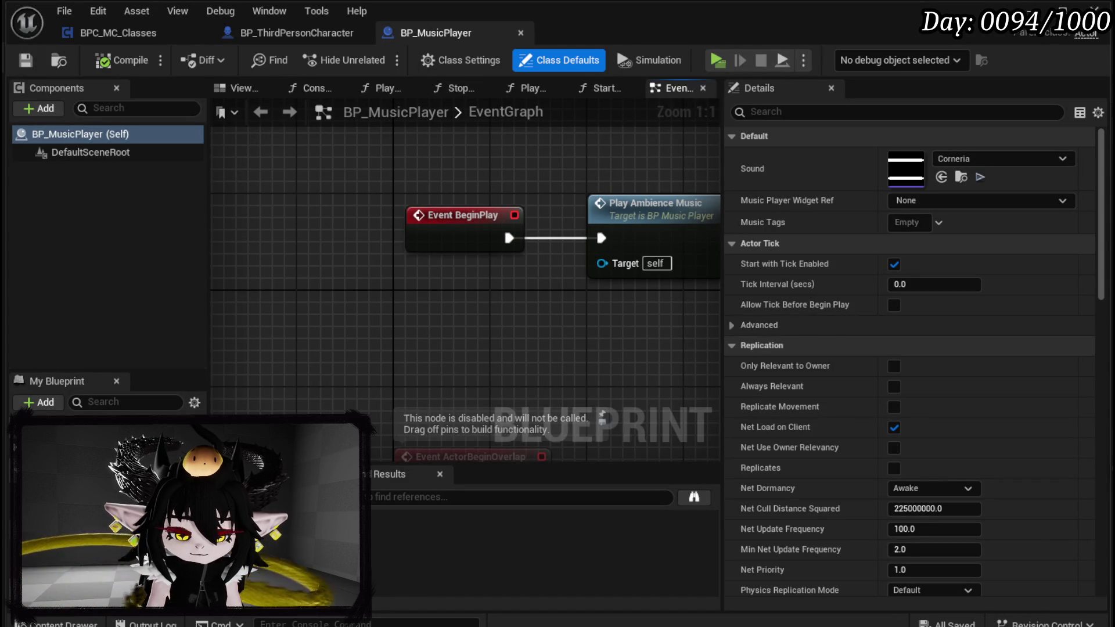
In PlayAmbienceMusic, change the first Start Music node's tag from DanseMorialta to Music.PureAttitude.
{"action": "left_click", "coordinate": [525, 88]}
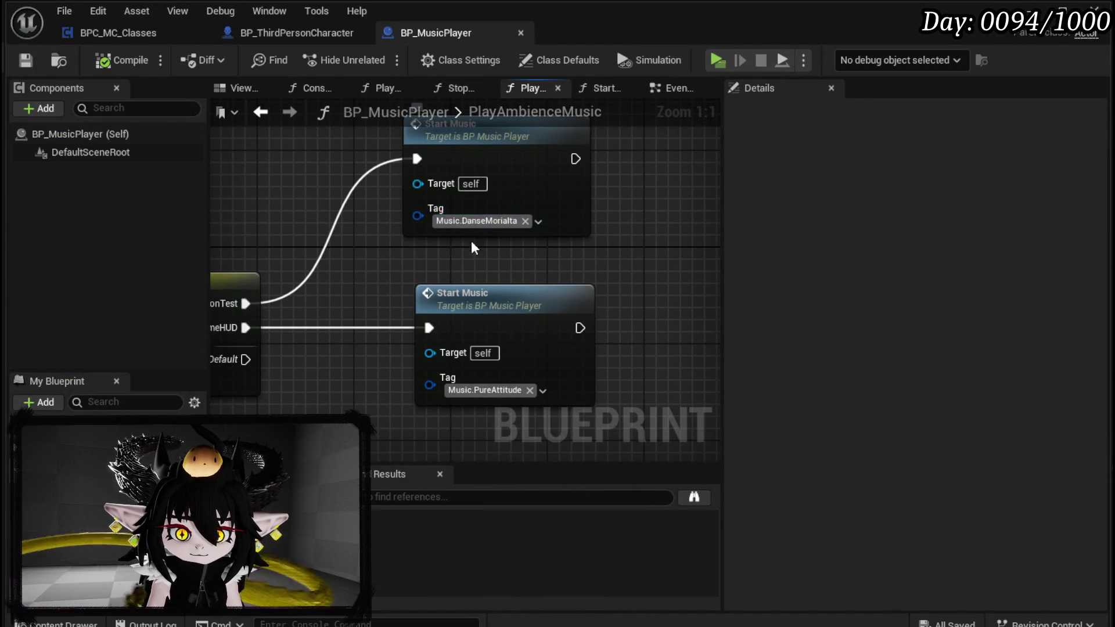
{"action": "left_click_drag", "start_coordinate": [483, 229], "coordinate": [558, 231]}
{"action": "left_click", "coordinate": [559, 230]}
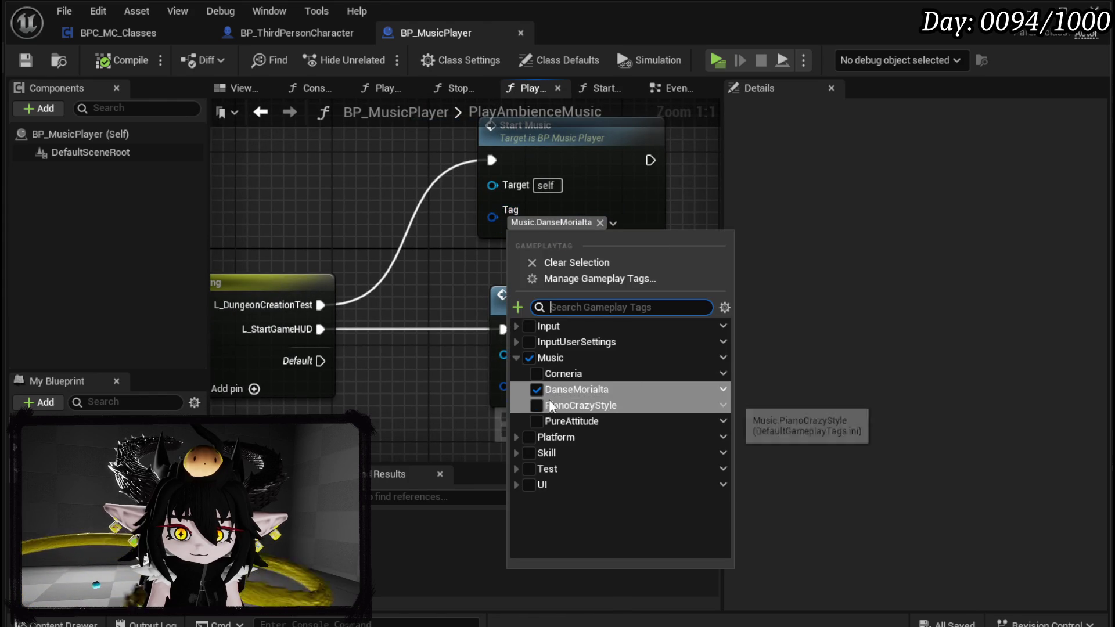
{"action": "left_click", "coordinate": [537, 389]}
{"action": "left_click", "coordinate": [536, 421]}
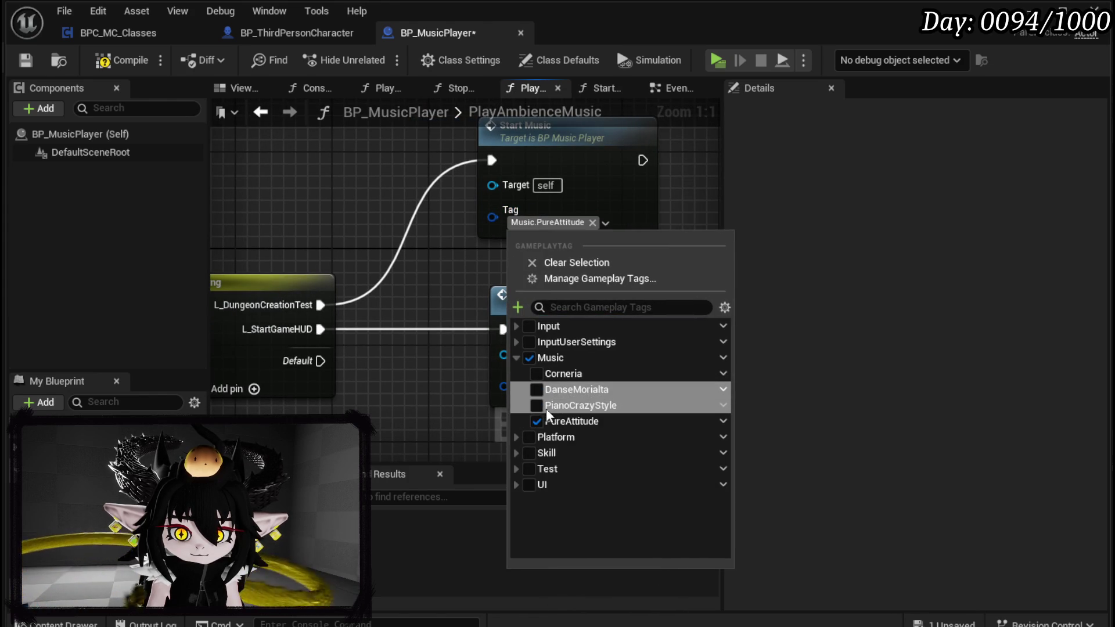
{"action": "left_click", "coordinate": [438, 300]}
Change the second Start Music tag to Music.DanseMorialta, then compile and save BP_MusicPlayer.
{"action": "left_click", "coordinate": [558, 391]}
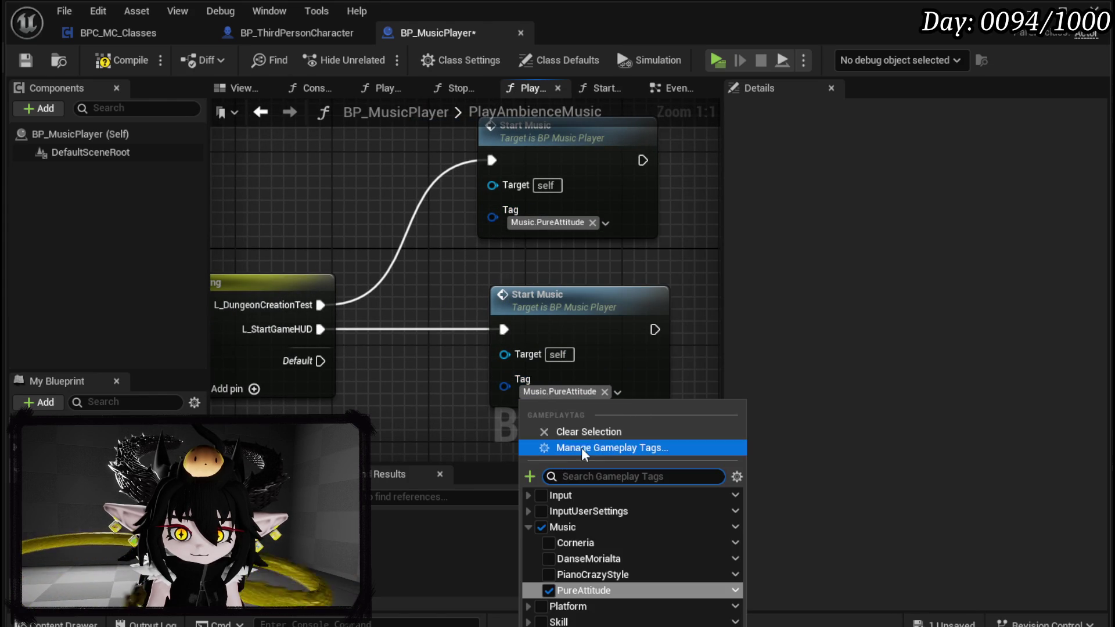
{"action": "left_click", "coordinate": [548, 590]}
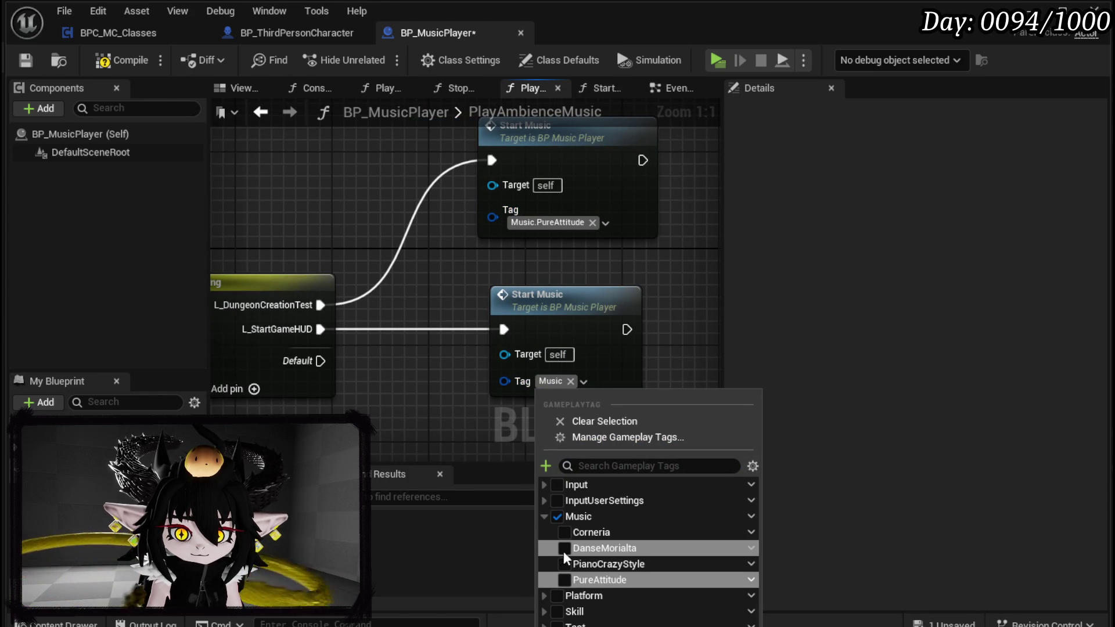
{"action": "left_click", "coordinate": [557, 548]}
{"action": "left_click", "coordinate": [430, 479]}
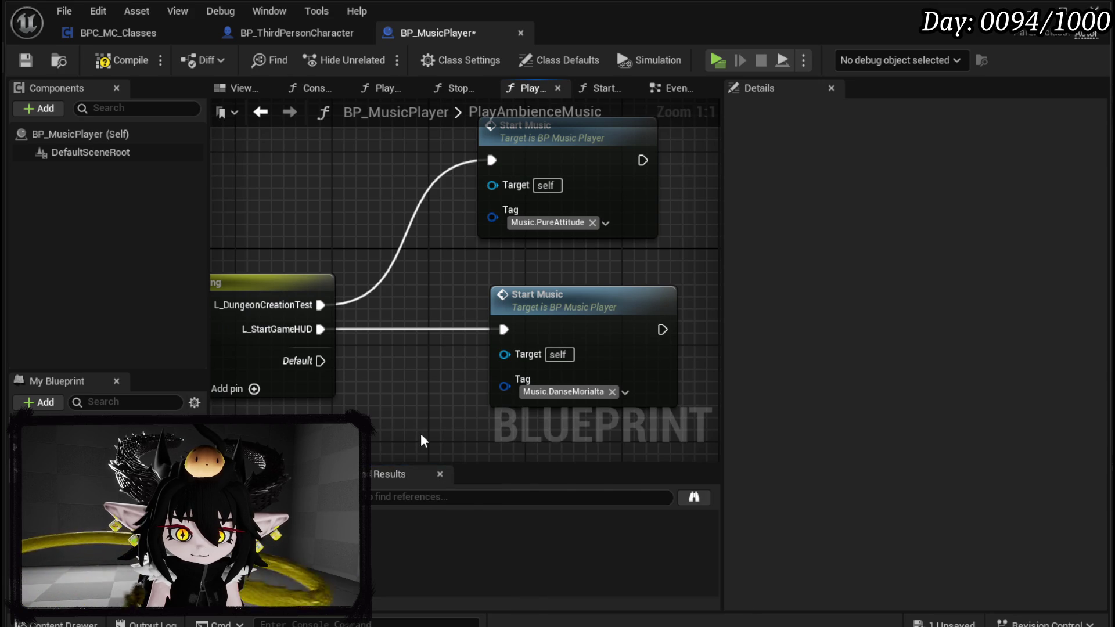
{"action": "key", "text": "F7"}
{"action": "key", "text": "ctrl+s"}
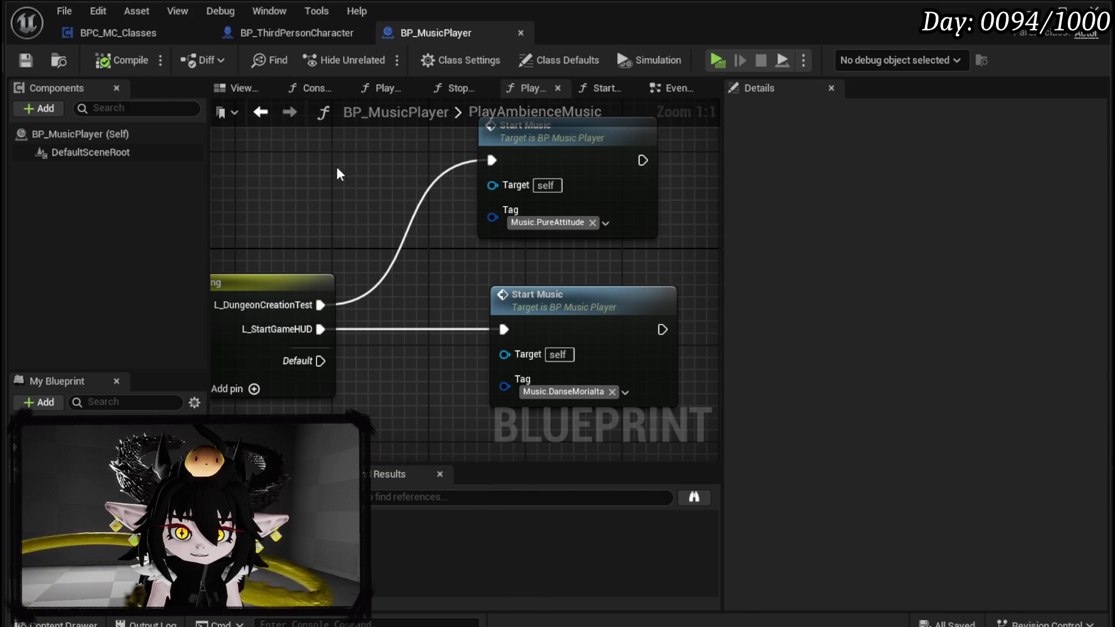
{"action": "left_click", "coordinate": [1031, 8]}
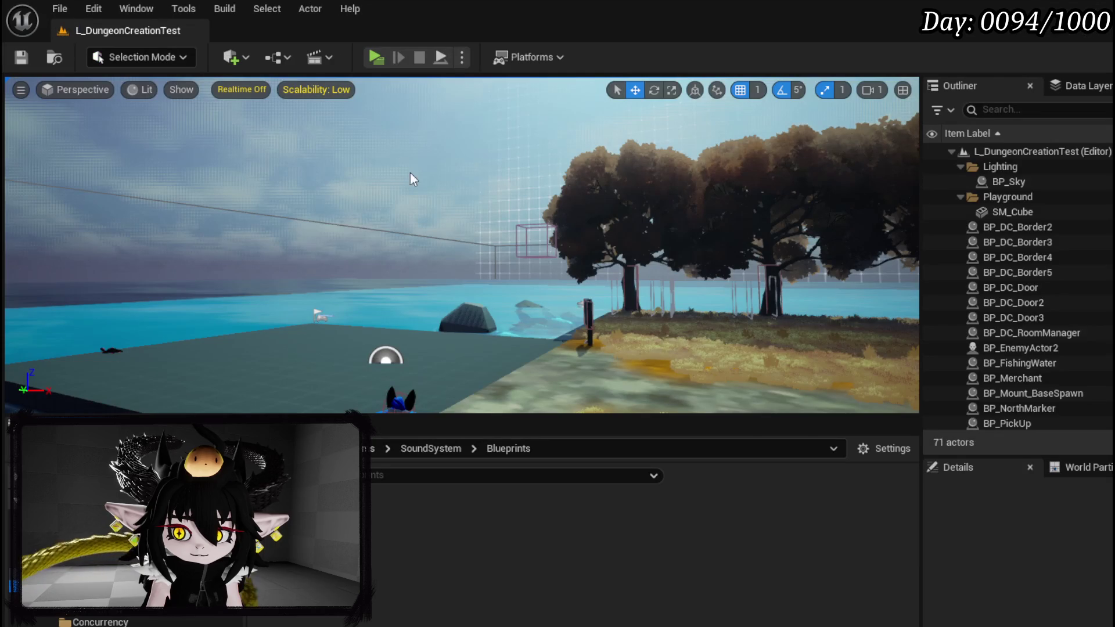
{"action": "left_click", "coordinate": [381, 58]}
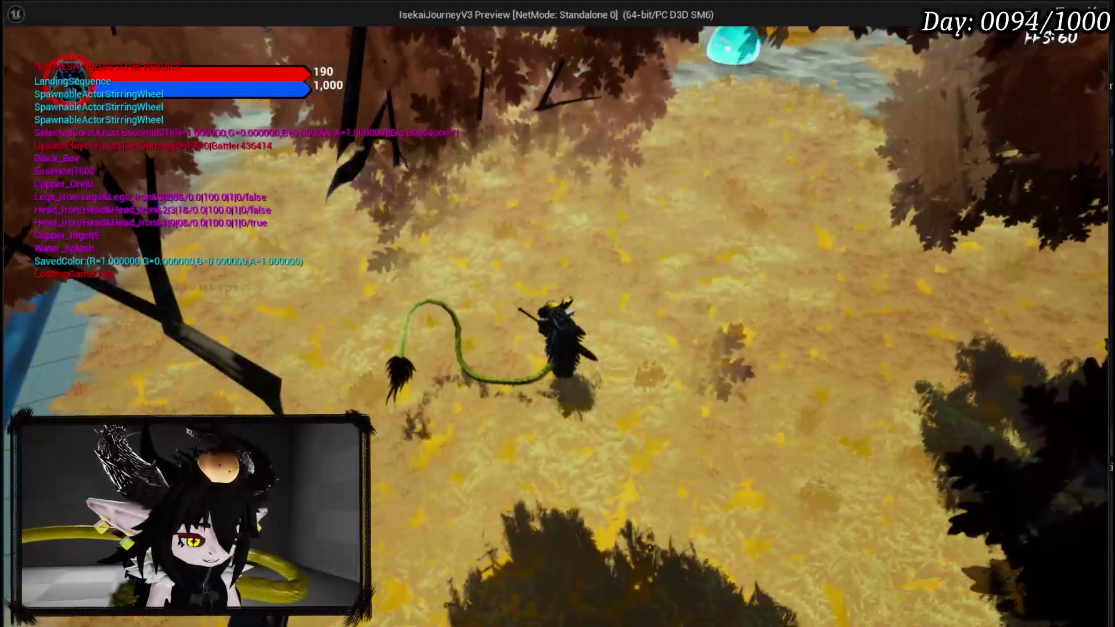
{"action": "key", "text": "Escape"}
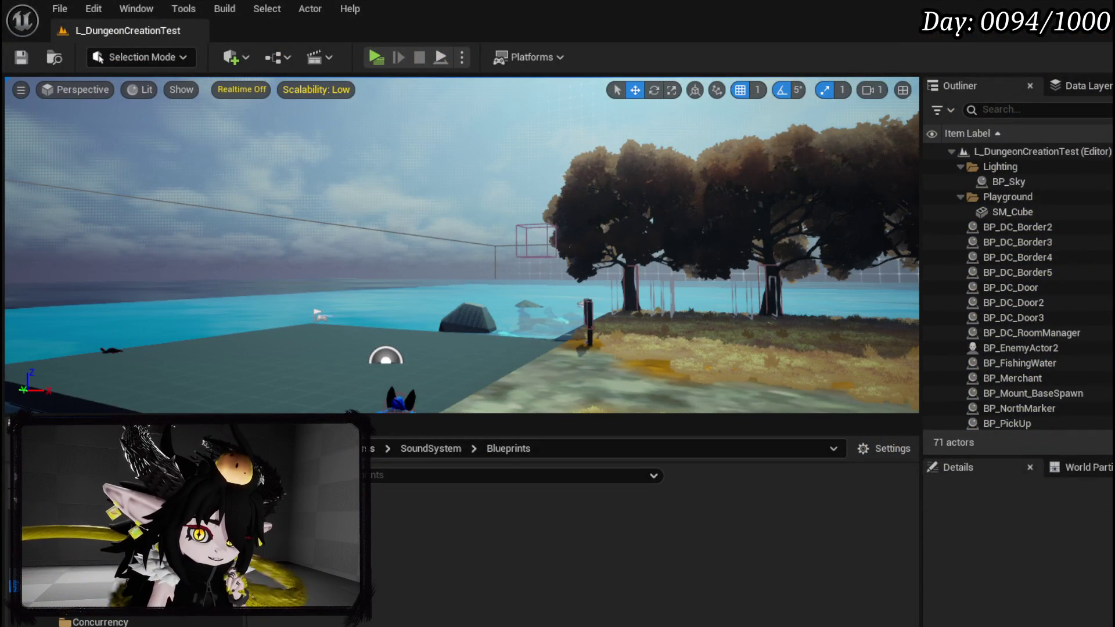